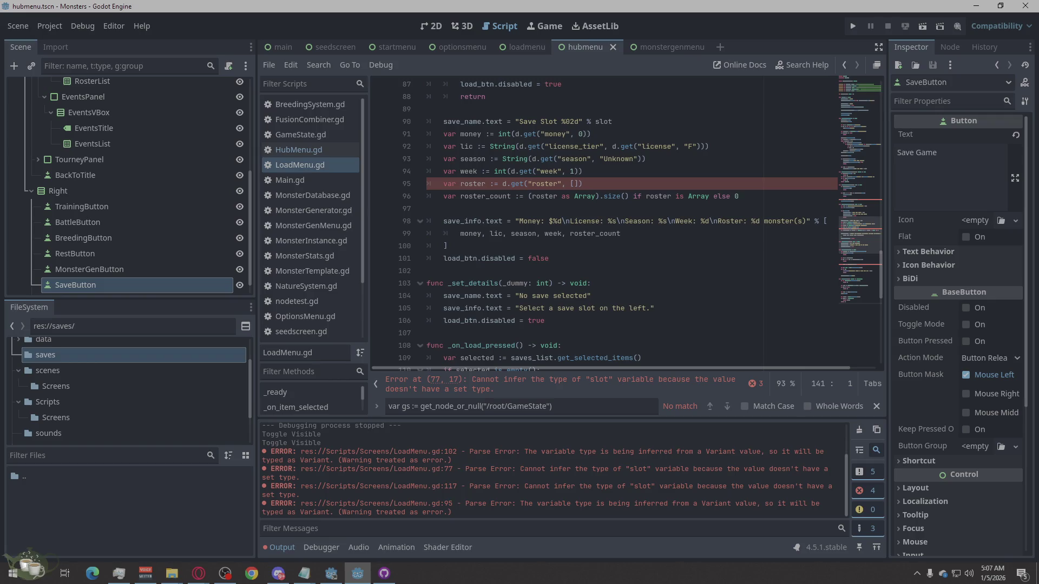
Jump to the line 77 error, briefly hiding then restoring the script and method lists
{"action": "key", "text": "XF86AudioRaiseVolume"}
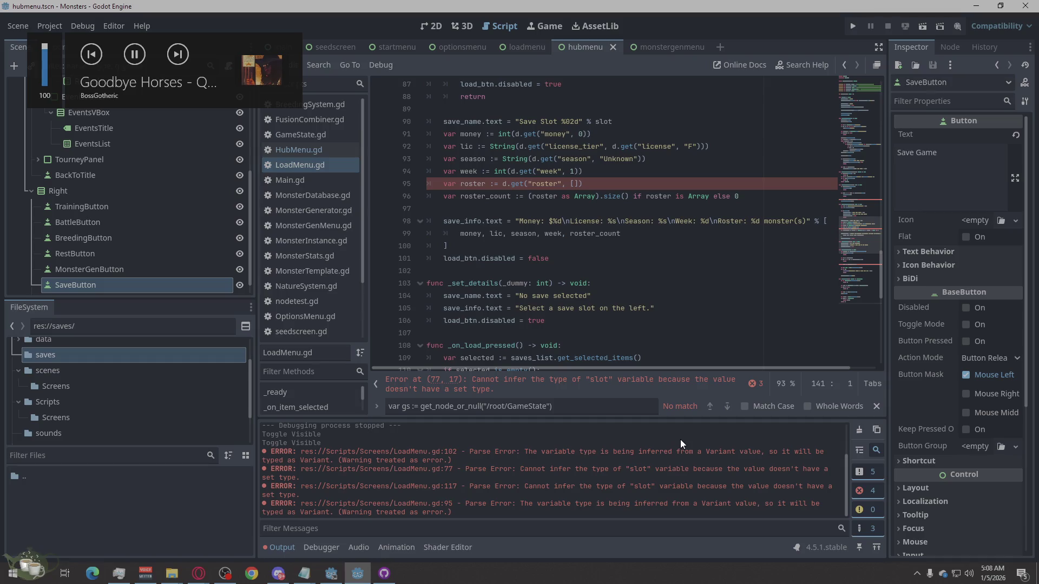
{"action": "left_click", "coordinate": [709, 387]}
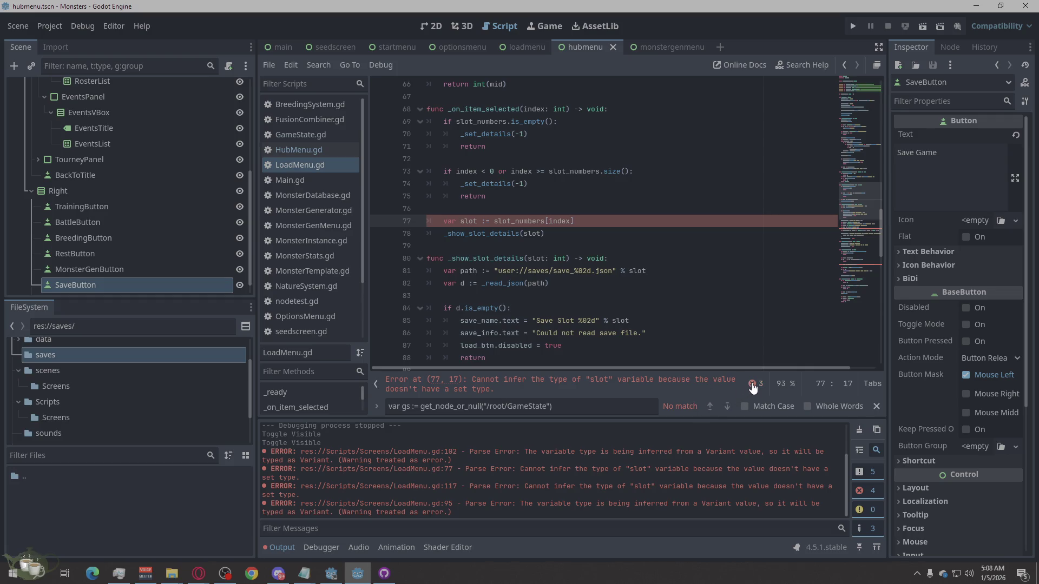
{"action": "left_click", "coordinate": [375, 385]}
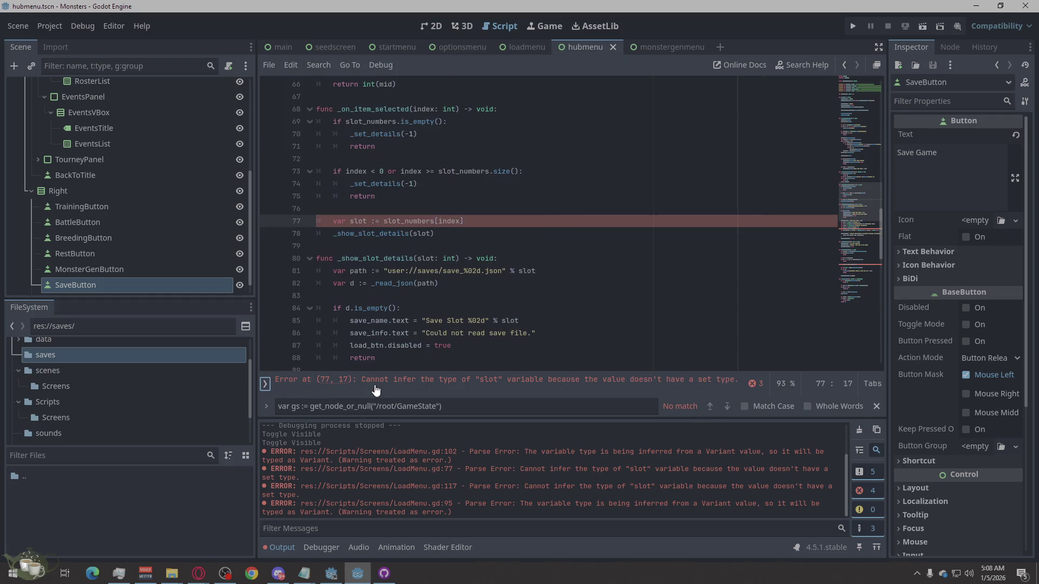
{"action": "left_click", "coordinate": [265, 383]}
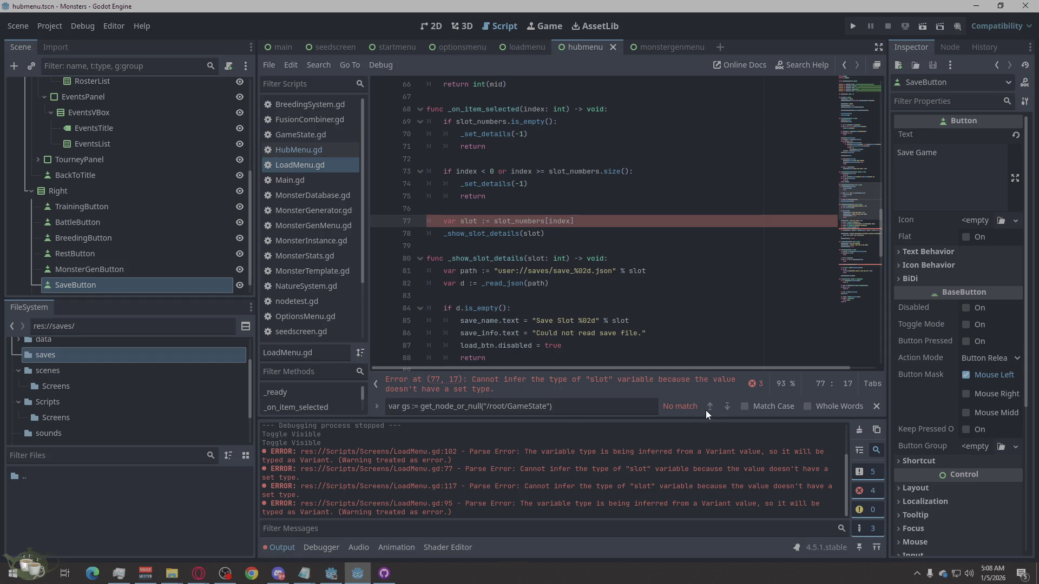
Clear the leftover search text from the script Find bar
{"action": "left_click", "coordinate": [552, 409]}
{"action": "key", "text": "ctrl+a"}
{"action": "key", "text": "BackSpace"}
{"action": "left_click", "coordinate": [584, 390]}
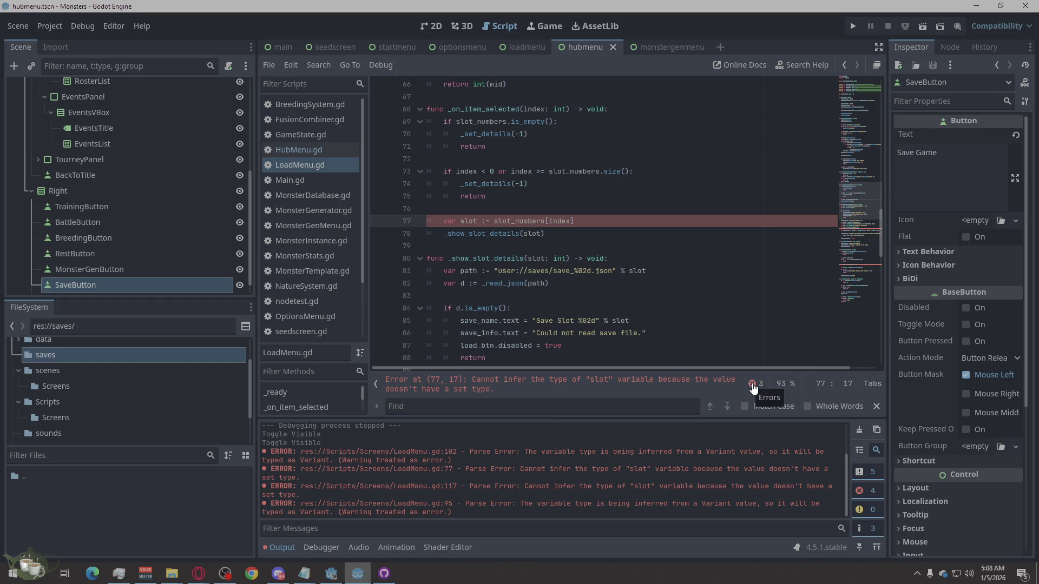
Open LoadMenu.gd's error list and step through the line 77, 117 and 95 errors
{"action": "left_click", "coordinate": [752, 385]}
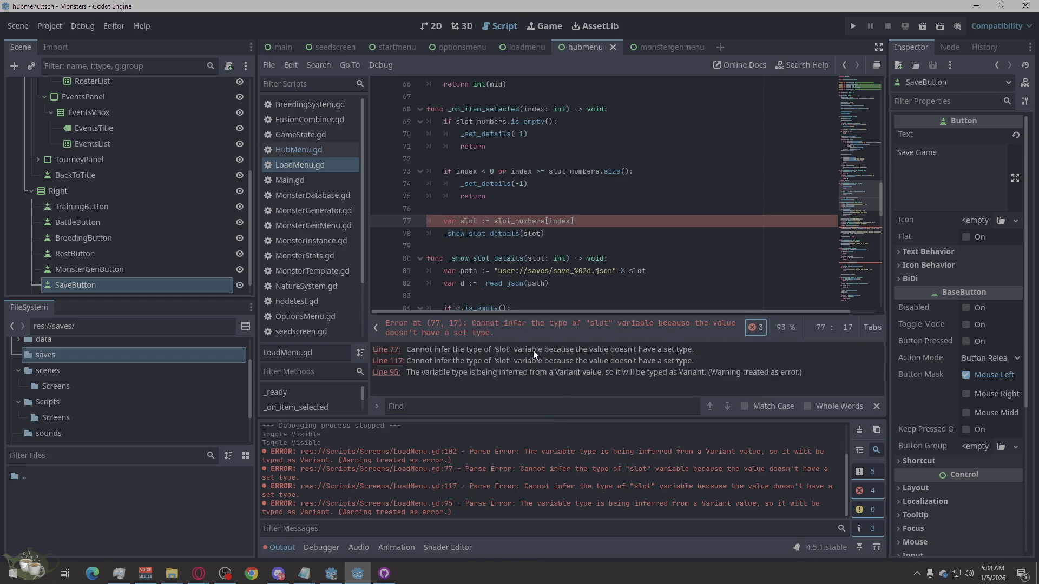
{"action": "left_click", "coordinate": [391, 350]}
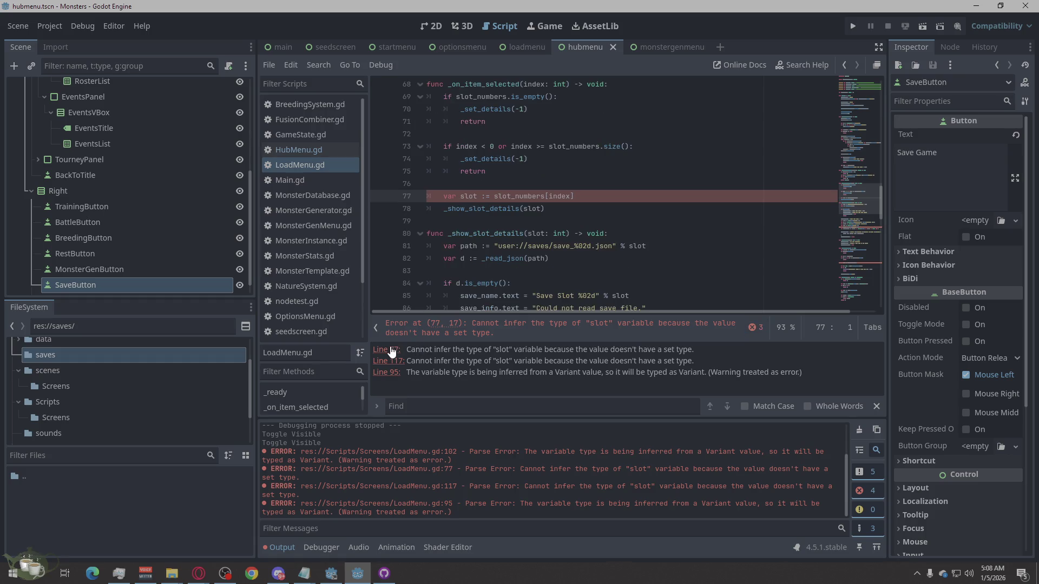
{"action": "left_click", "coordinate": [395, 361]}
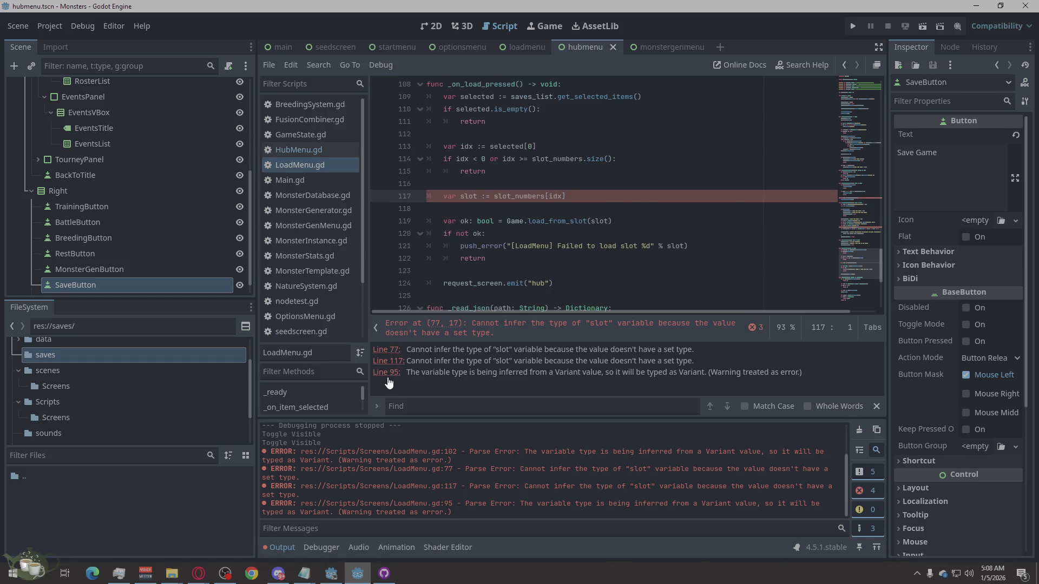
{"action": "left_click", "coordinate": [389, 374]}
{"action": "left_click", "coordinate": [390, 350]}
{"action": "right_click", "coordinate": [391, 352]}
{"action": "left_click", "coordinate": [401, 357]}
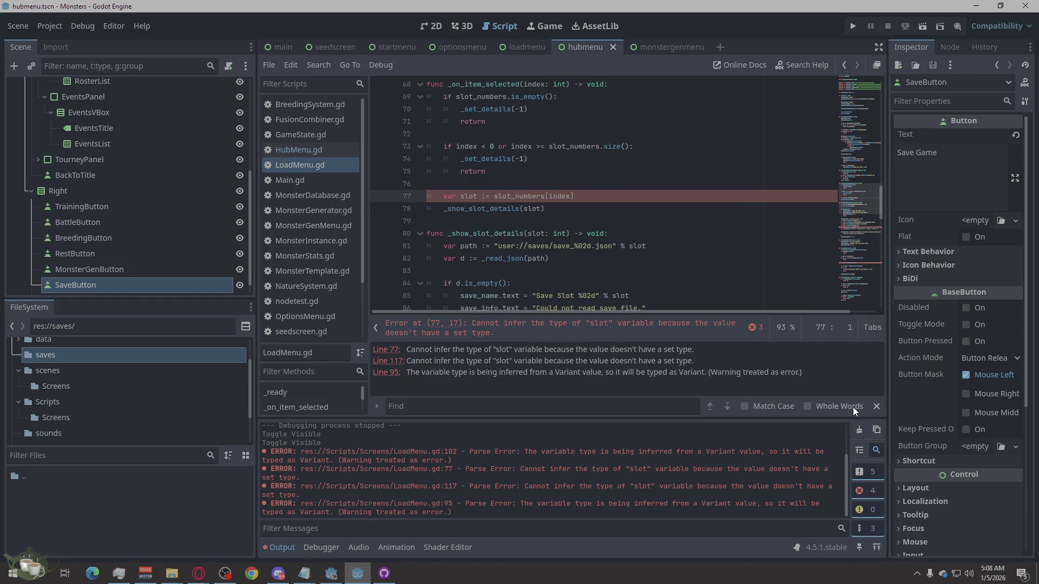
{"action": "key", "text": "alt+Tab"}
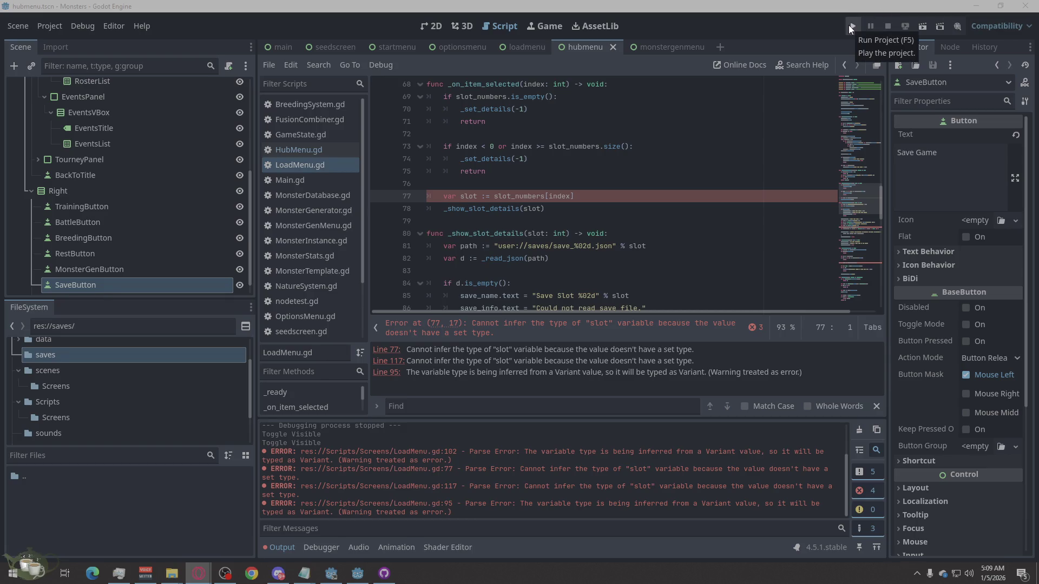
Run the project and browse the game's Options screen, viewing Audio and Input settings
{"action": "left_click", "coordinate": [850, 26]}
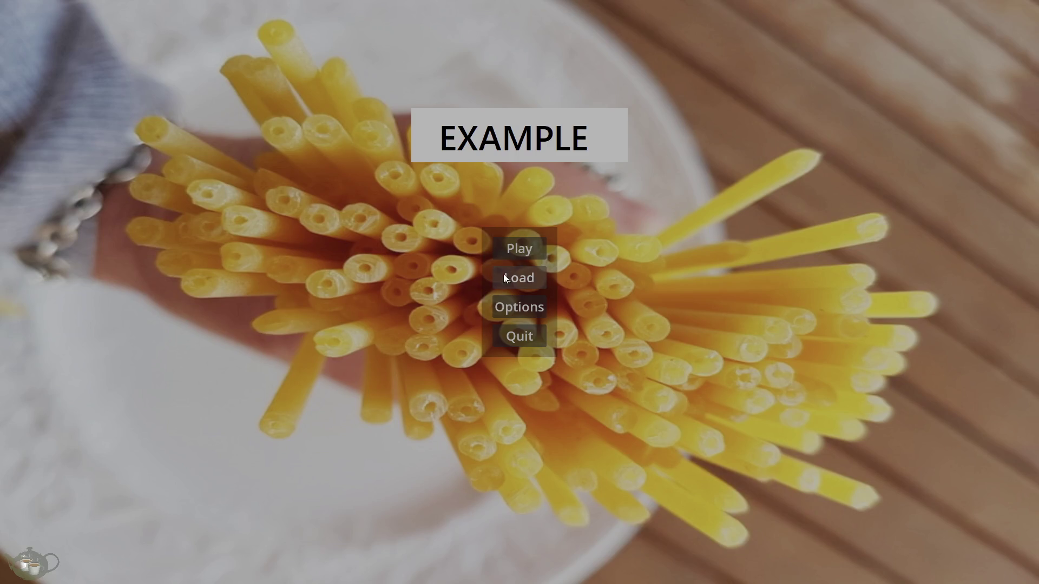
{"action": "left_click", "coordinate": [520, 307]}
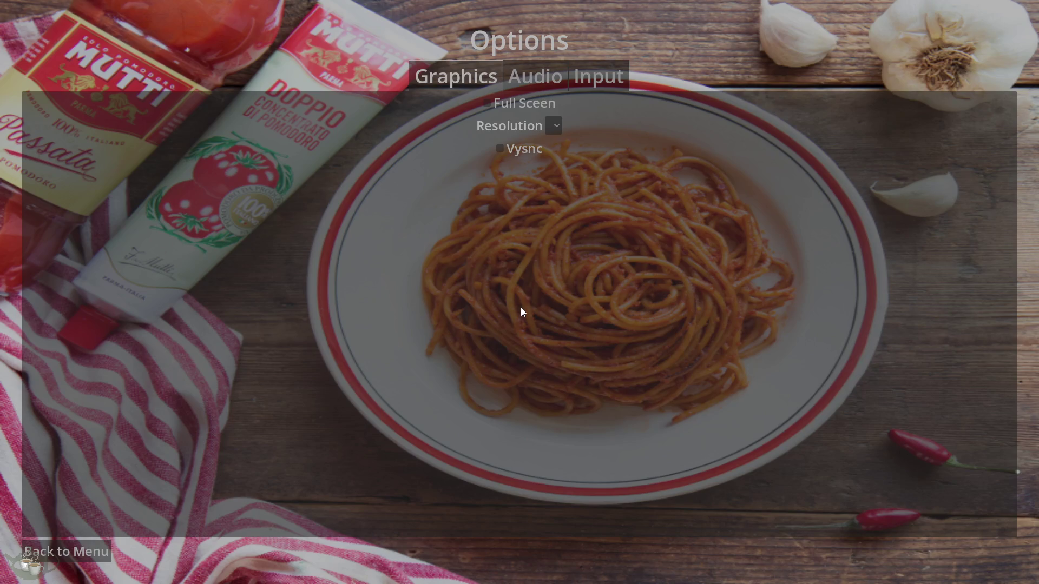
{"action": "left_click", "coordinate": [534, 71]}
{"action": "left_click", "coordinate": [596, 76]}
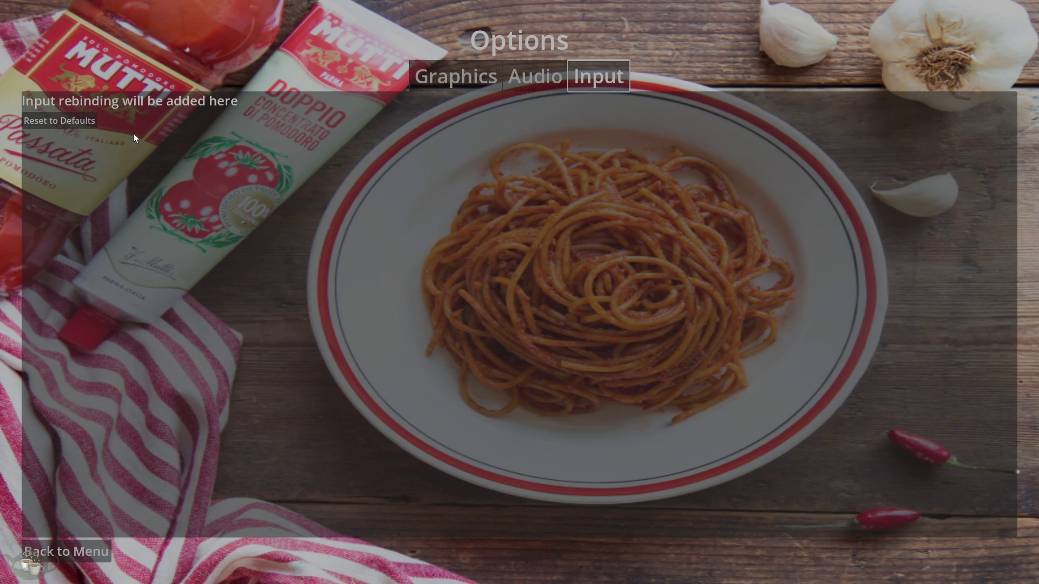
{"action": "left_click", "coordinate": [64, 122]}
Lower the master volume, enable Vsync and Full Screen, then try loading a save
{"action": "left_click", "coordinate": [517, 73]}
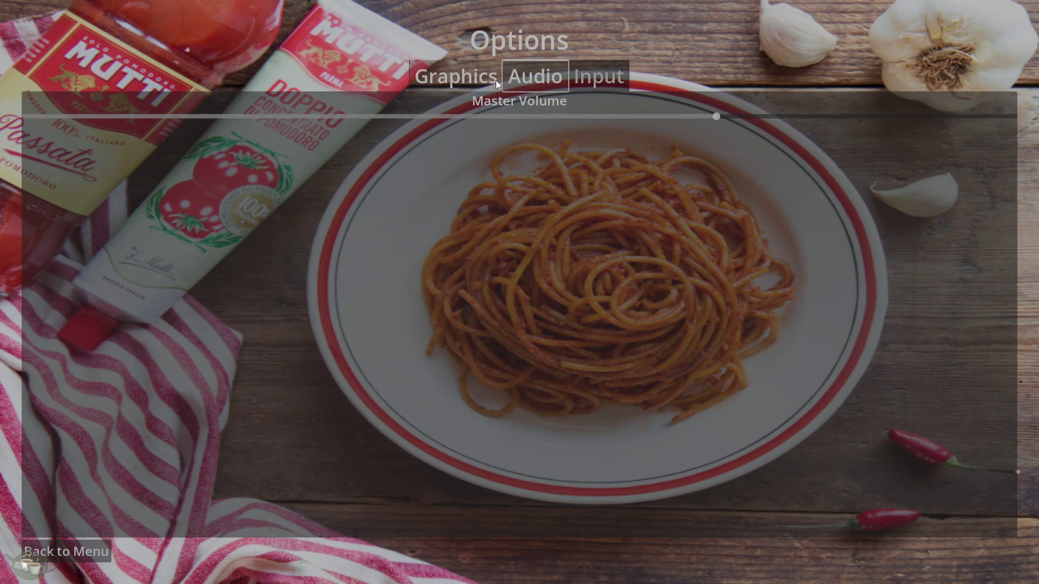
{"action": "left_click_drag", "start_coordinate": [719, 118], "coordinate": [458, 118]}
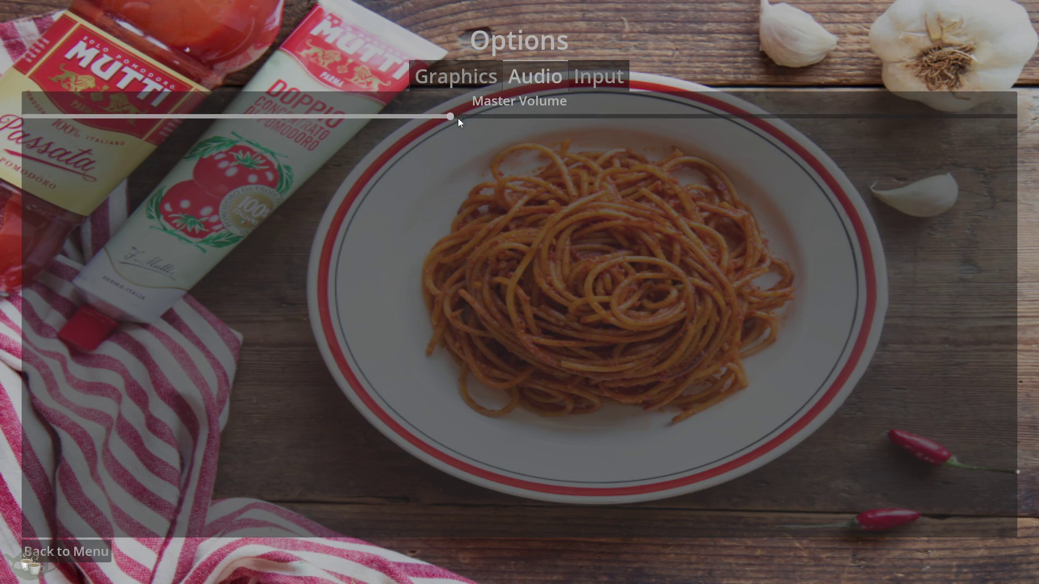
{"action": "left_click", "coordinate": [493, 84]}
{"action": "left_click", "coordinate": [501, 144]}
{"action": "left_click", "coordinate": [495, 109]}
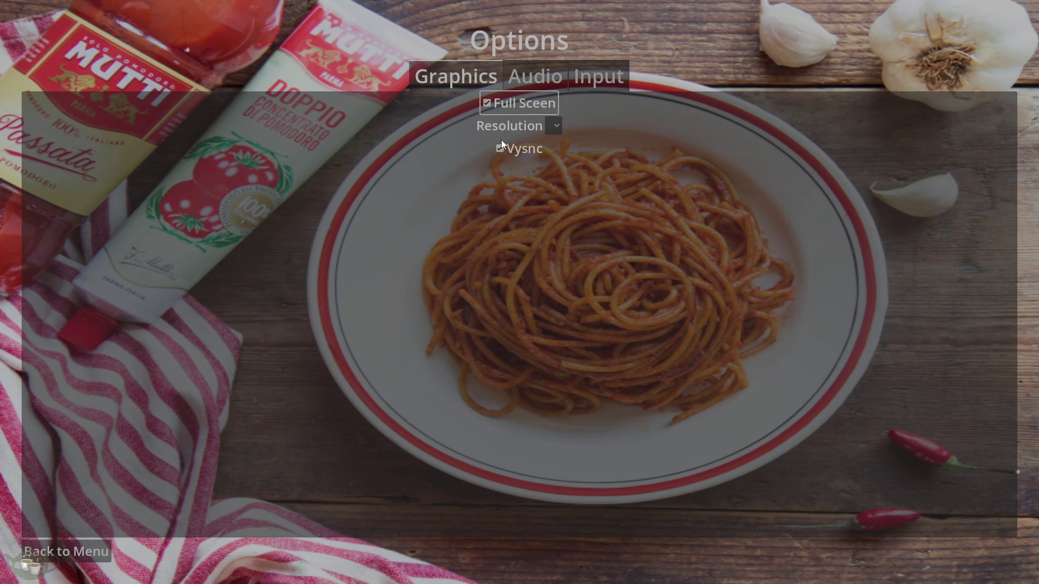
{"action": "left_click", "coordinate": [82, 545]}
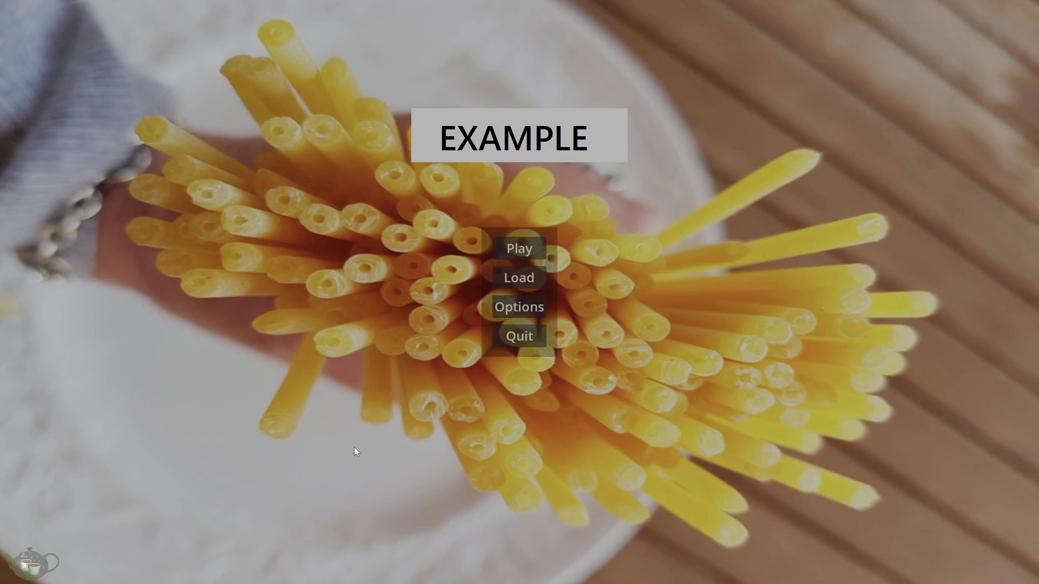
{"action": "left_click", "coordinate": [536, 282]}
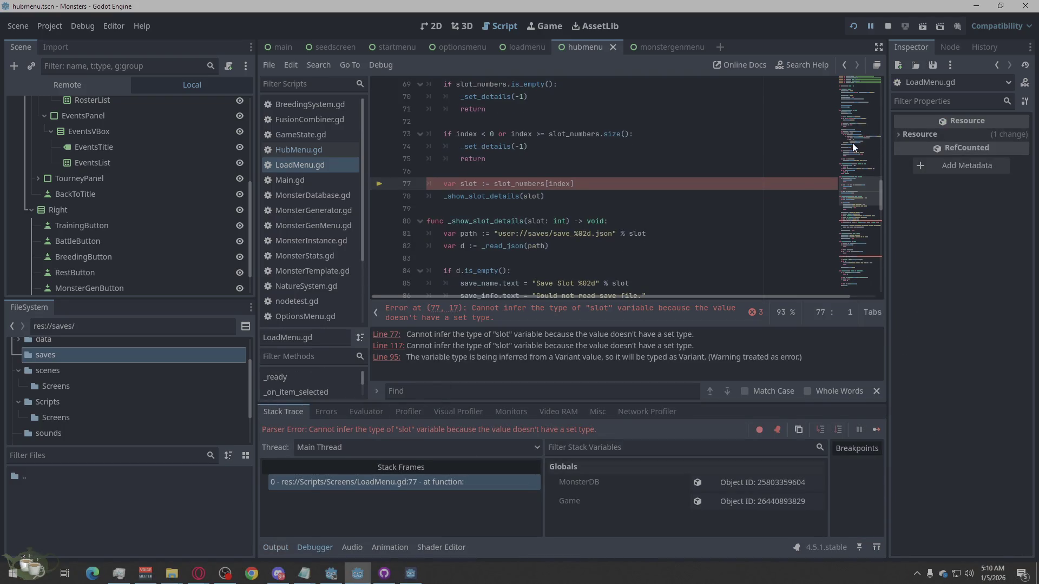
Stop the failed debug session and rerun the game into the hub screen
{"action": "left_click", "coordinate": [886, 25]}
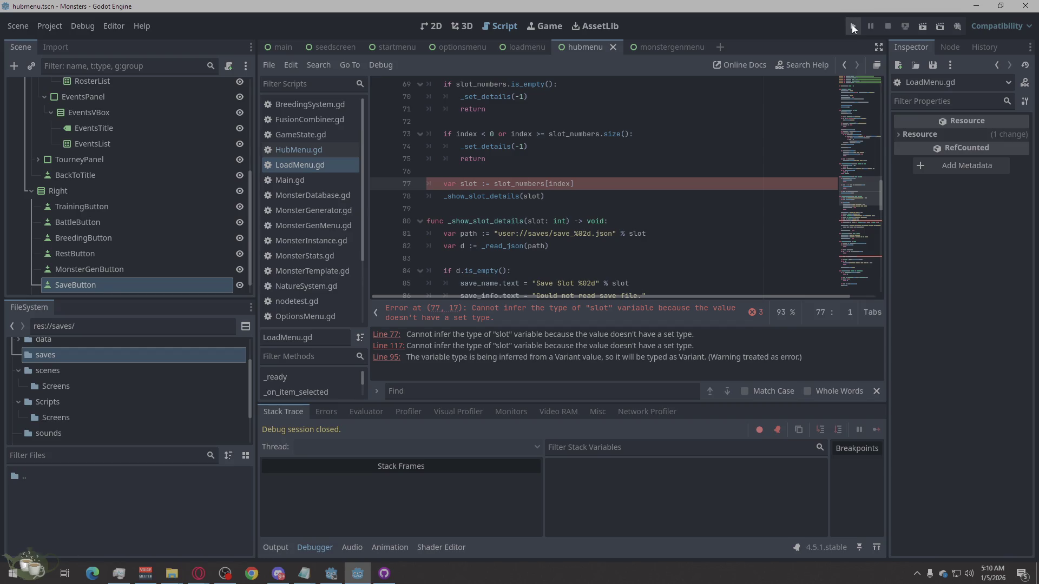
{"action": "left_click", "coordinate": [854, 26]}
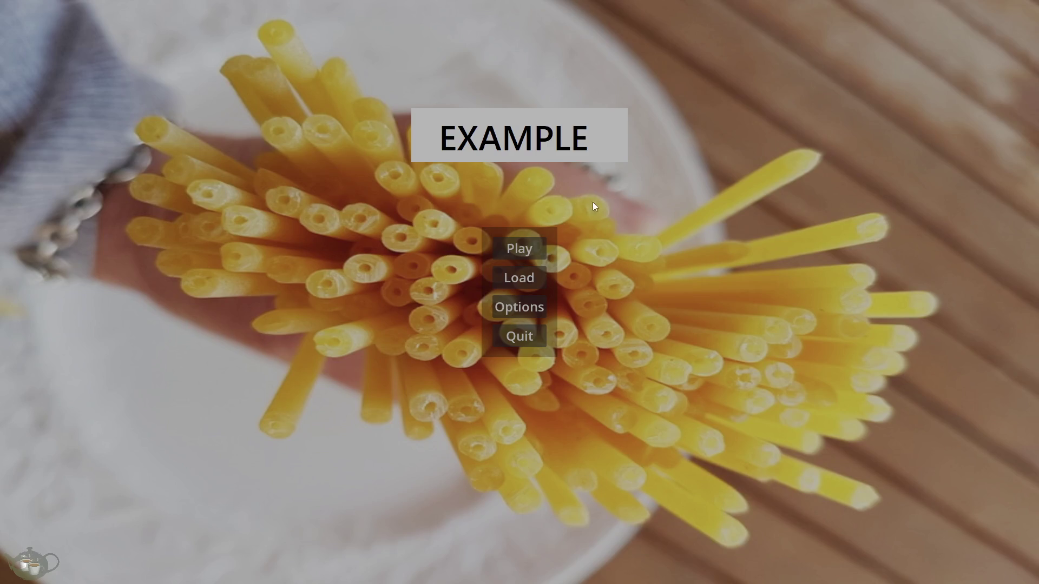
{"action": "left_click", "coordinate": [525, 247]}
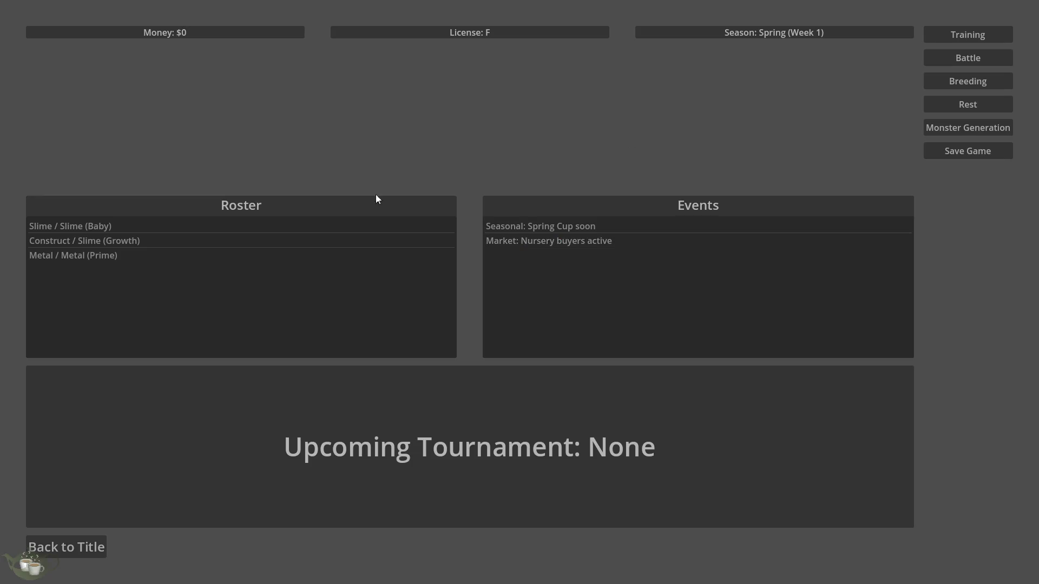
Select roster monsters and the Spring Cup and Nursery buyers market events, then quit the game
{"action": "left_click", "coordinate": [211, 226]}
{"action": "left_click", "coordinate": [209, 238]}
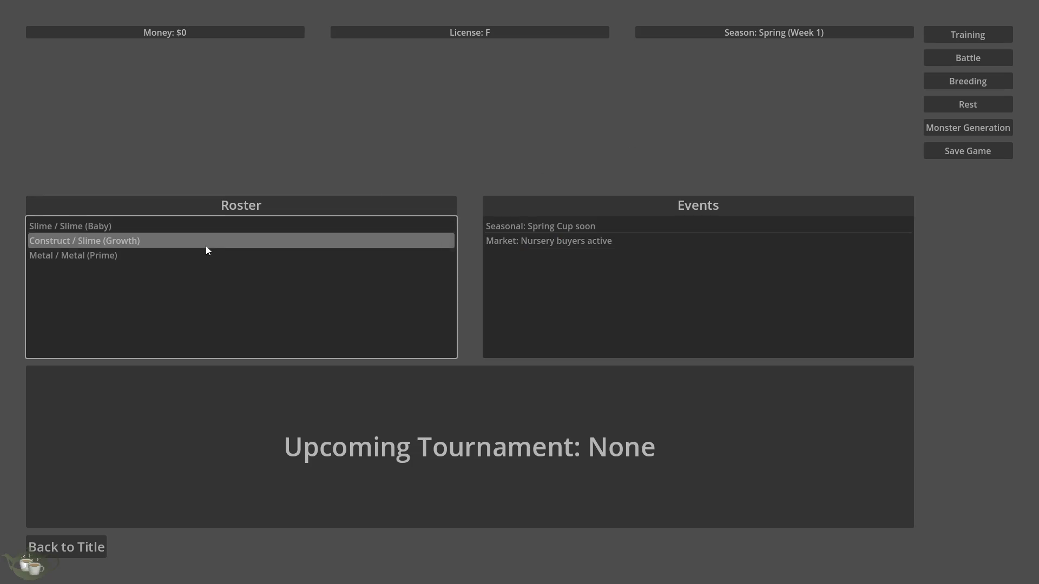
{"action": "left_click", "coordinate": [205, 254]}
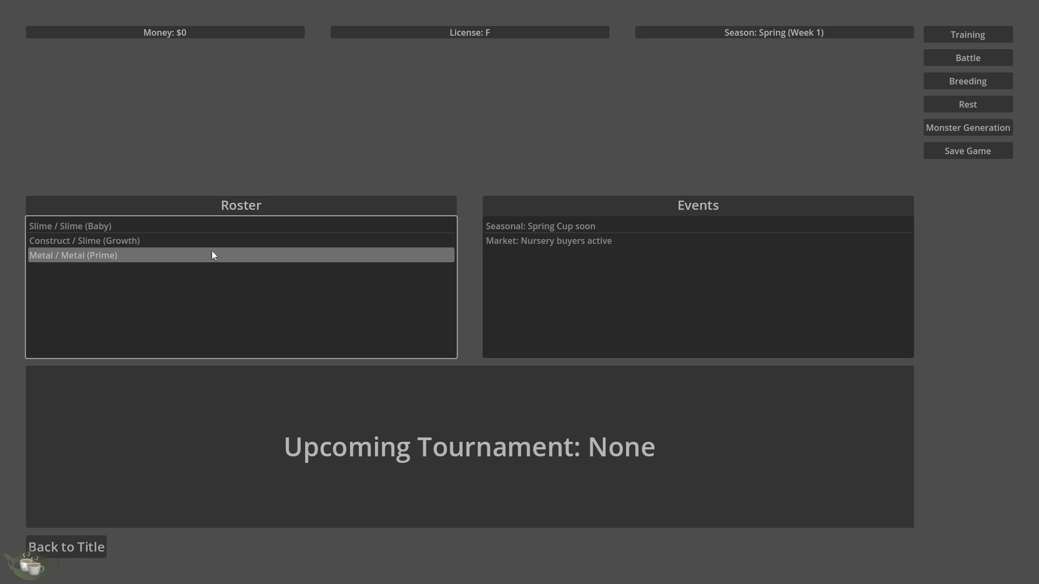
{"action": "left_click", "coordinate": [554, 226]}
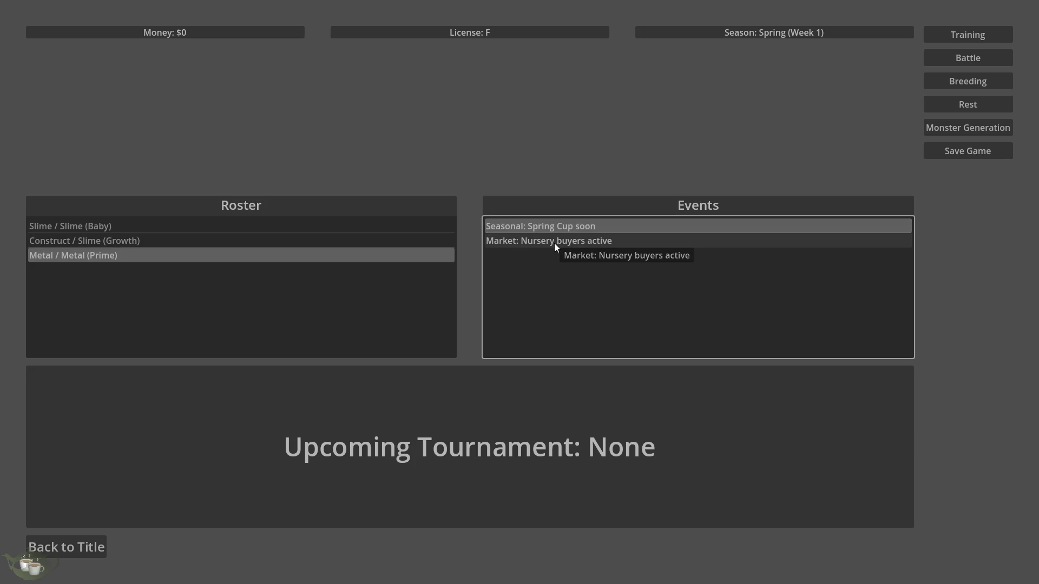
{"action": "left_click", "coordinate": [554, 244]}
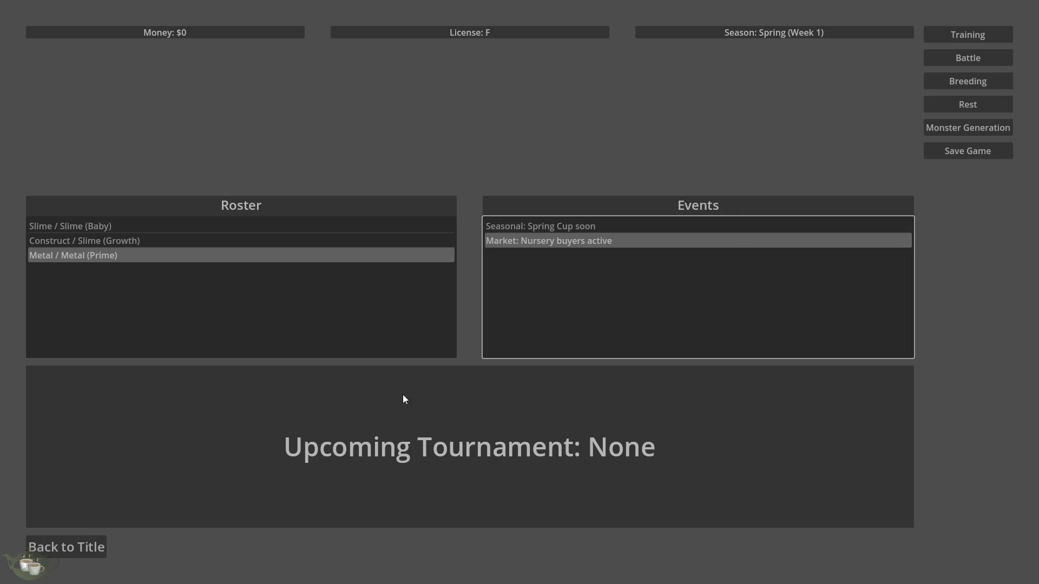
{"action": "left_click", "coordinate": [74, 553]}
{"action": "left_click", "coordinate": [528, 333]}
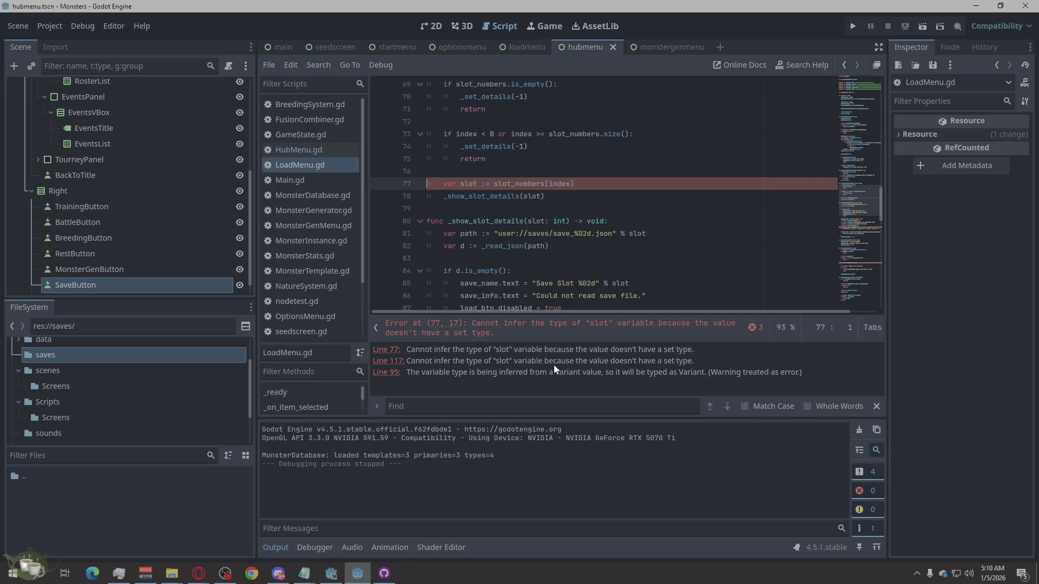
{"action": "left_click", "coordinate": [980, 414]}
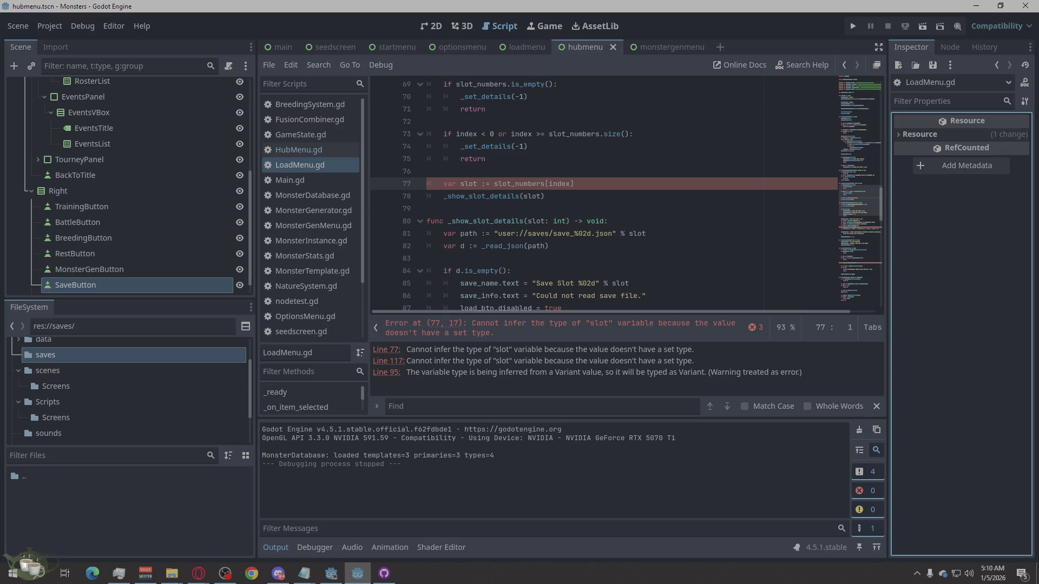
{"action": "key", "text": "alt+Tab"}
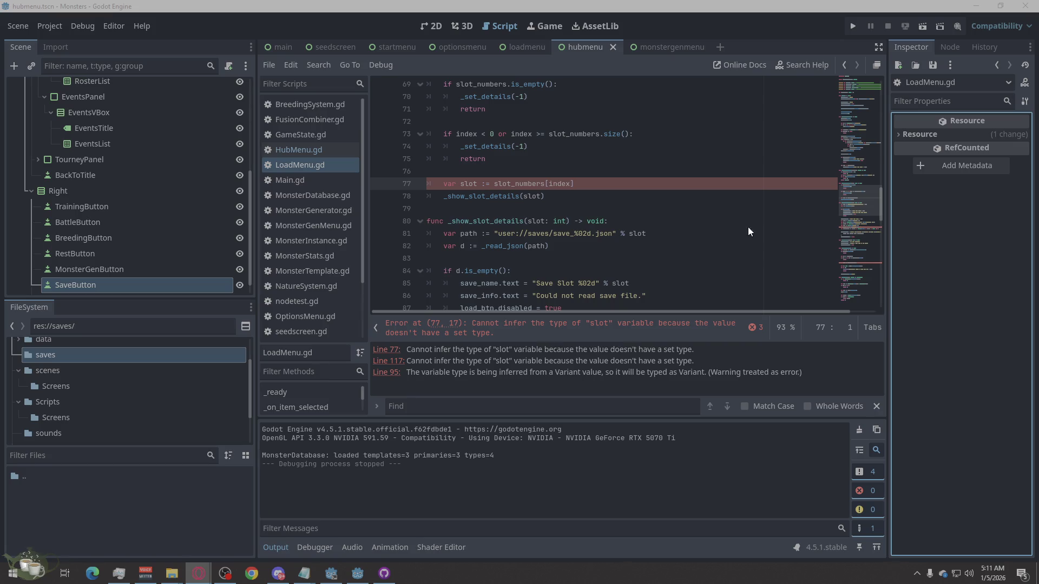
{"action": "right_click", "coordinate": [543, 343]}
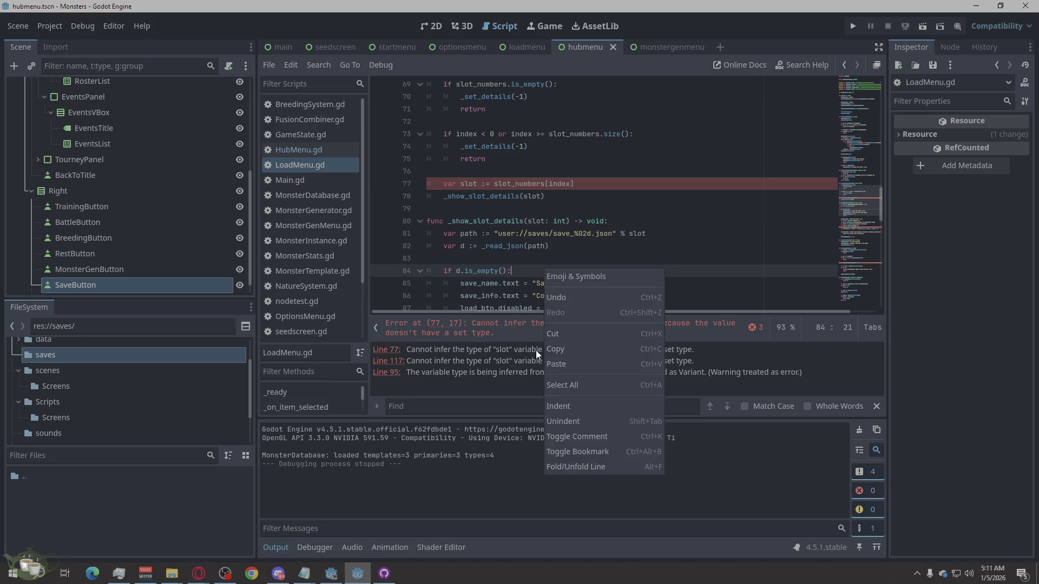
Select all of LoadMenu.gd and paste the replacement code over it
{"action": "left_click", "coordinate": [550, 388]}
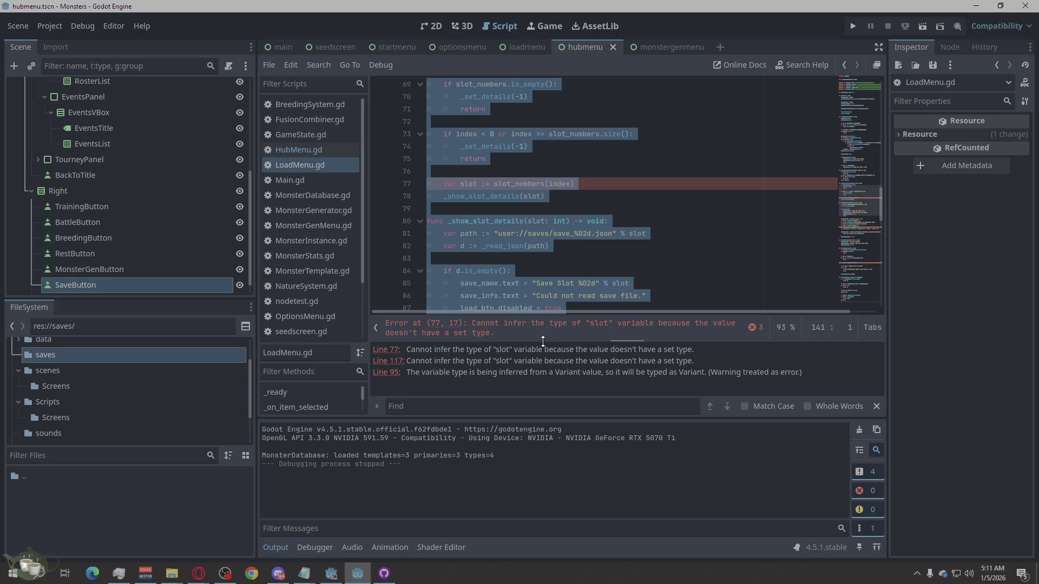
{"action": "key", "text": "ctrl+v"}
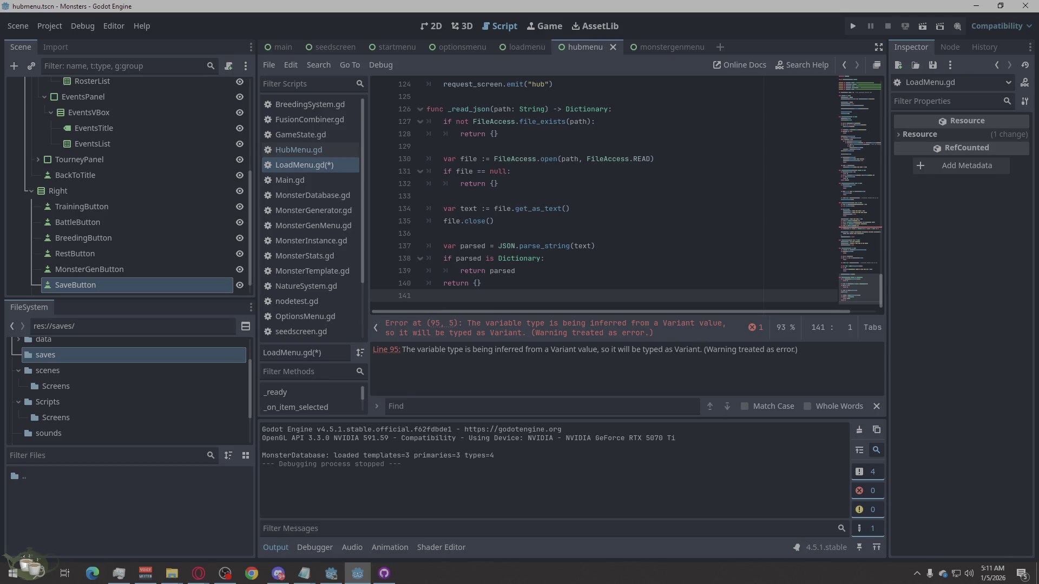
{"action": "key", "text": "alt+Tab"}
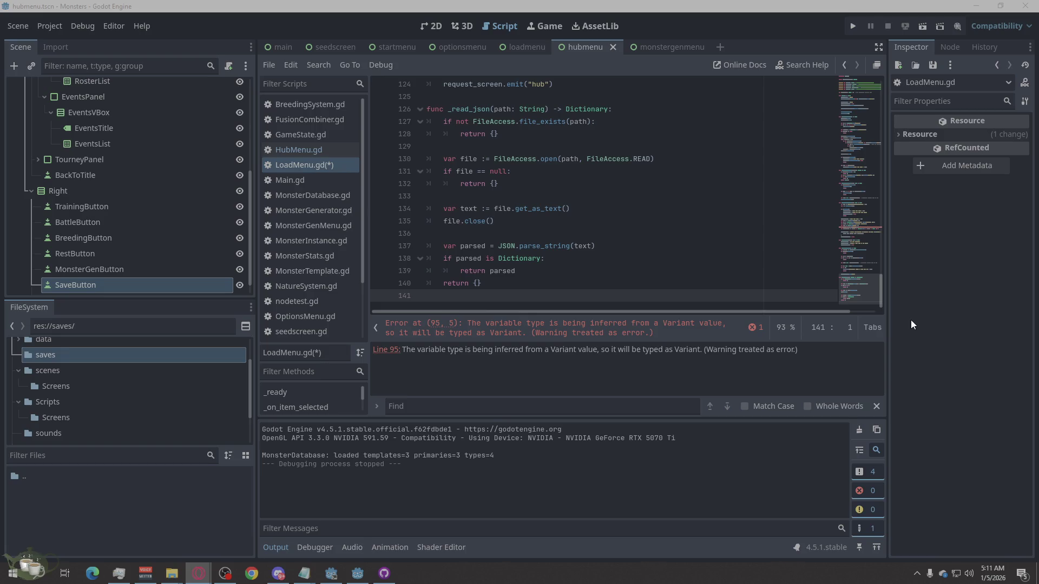
{"action": "left_click", "coordinate": [619, 245]}
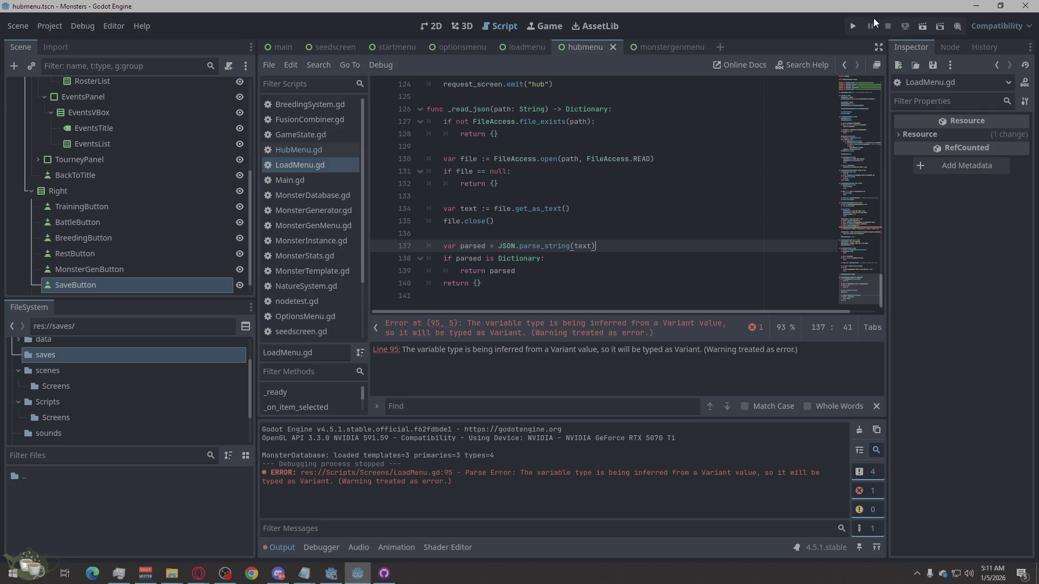
Run the game, save from the hub, return to title and try Load
{"action": "left_click", "coordinate": [854, 27]}
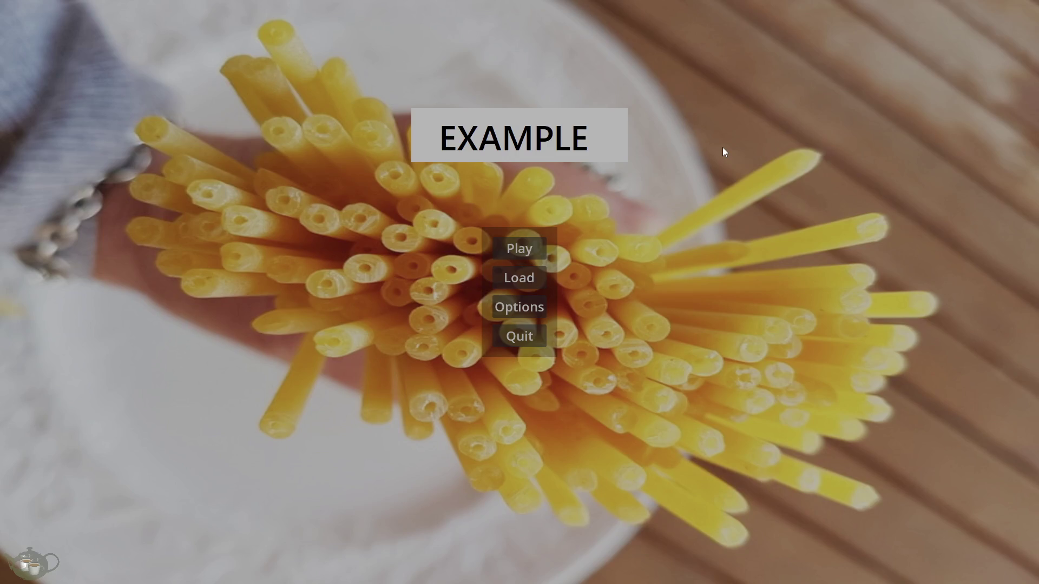
{"action": "left_click", "coordinate": [526, 256]}
{"action": "left_click", "coordinate": [930, 151]}
{"action": "left_click", "coordinate": [58, 548]}
{"action": "left_click", "coordinate": [518, 286]}
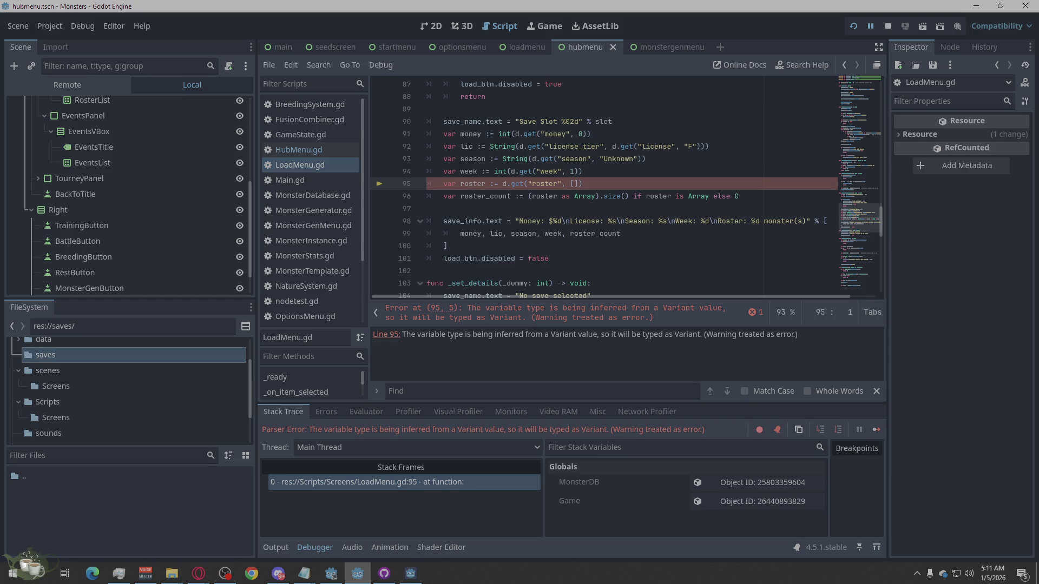
Inspect HubMenu.gd and LoadMenu.gd, then check the debugger's line 95 error
{"action": "scroll", "coordinate": [612, 178], "scroll_direction": "up", "scroll_amount": 7}
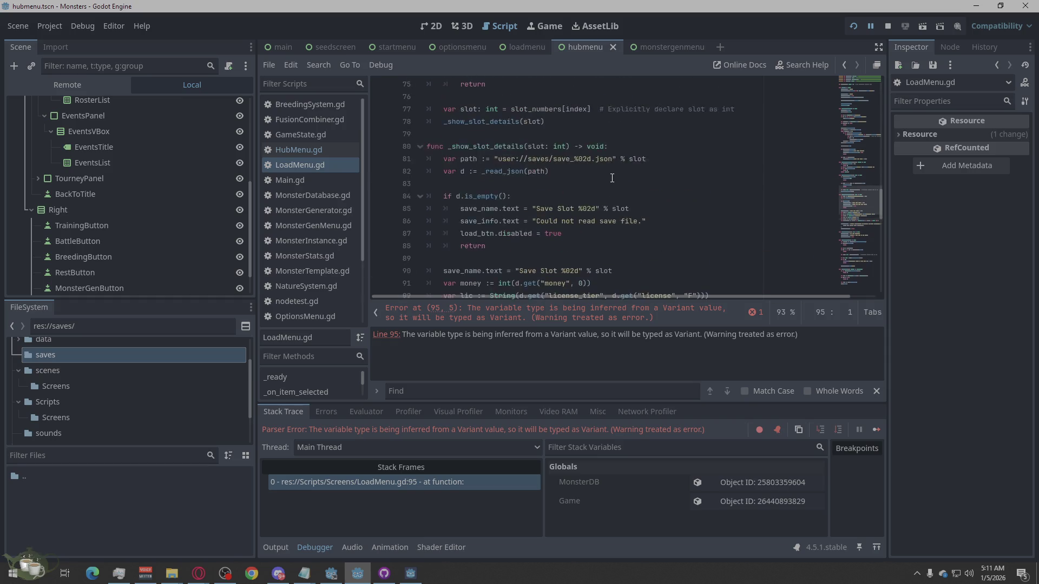
{"action": "scroll", "coordinate": [612, 178], "scroll_direction": "up", "scroll_amount": 20}
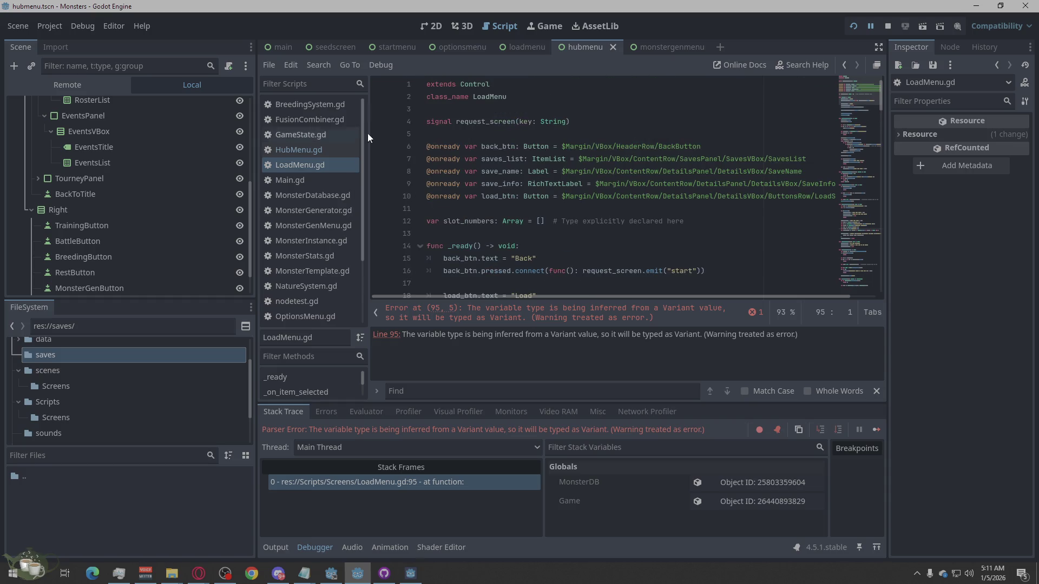
{"action": "left_click", "coordinate": [326, 152]}
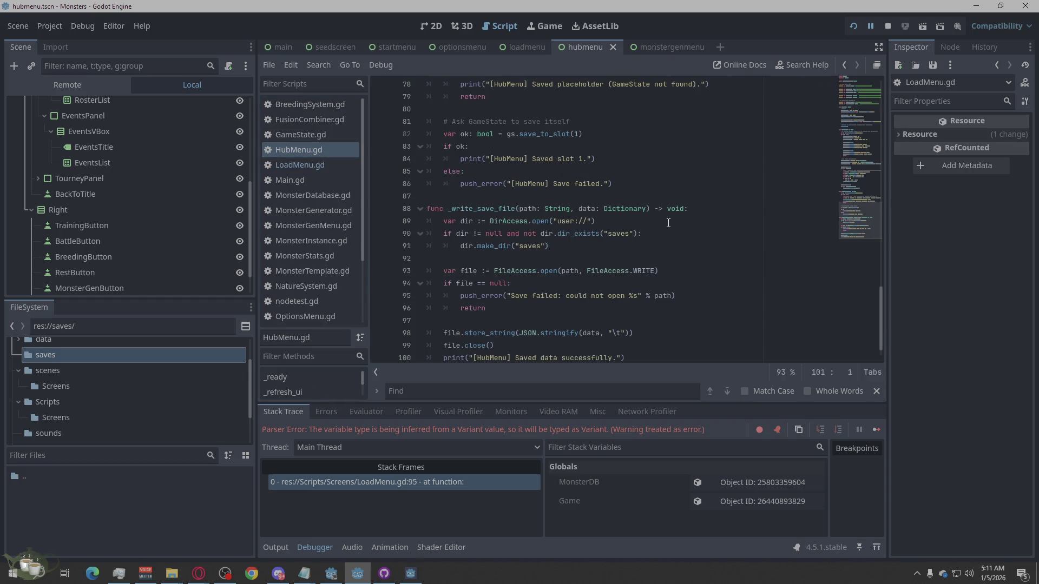
{"action": "scroll", "coordinate": [669, 223], "scroll_direction": "up", "scroll_amount": 15}
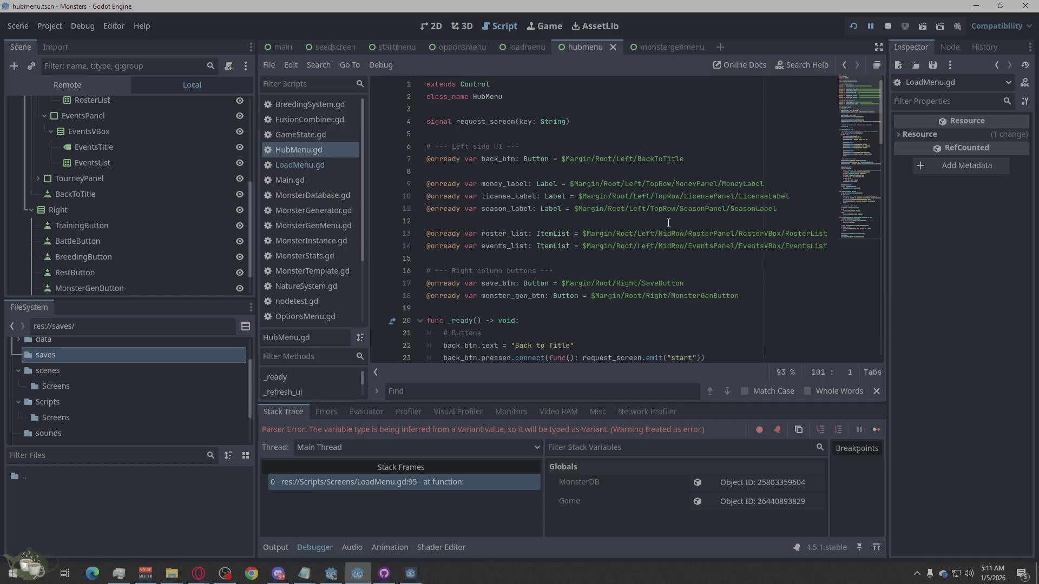
{"action": "left_click", "coordinate": [314, 167]}
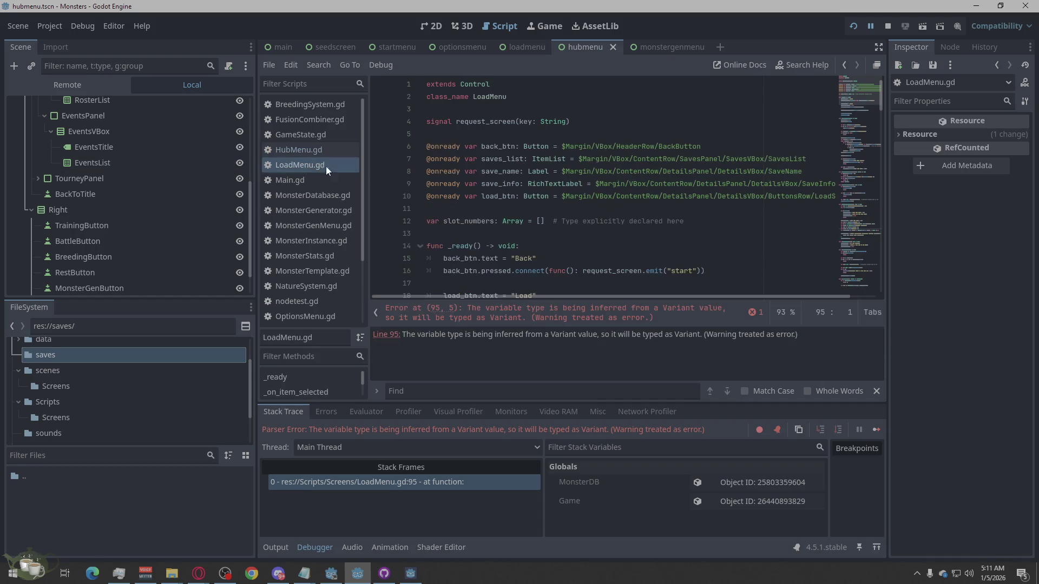
{"action": "scroll", "coordinate": [608, 210], "scroll_direction": "down", "scroll_amount": 20}
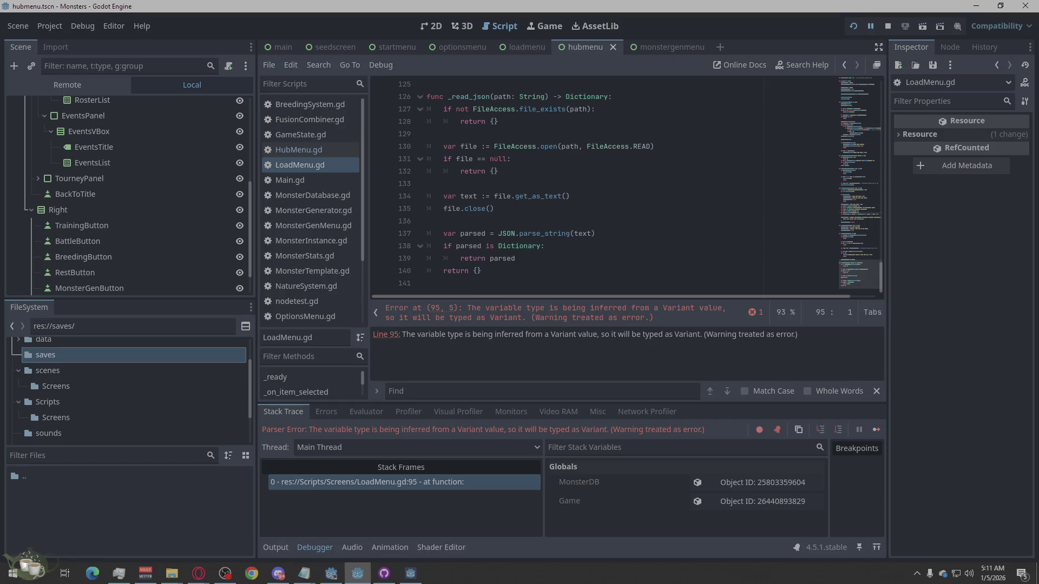
{"action": "key", "text": "alt+Tab"}
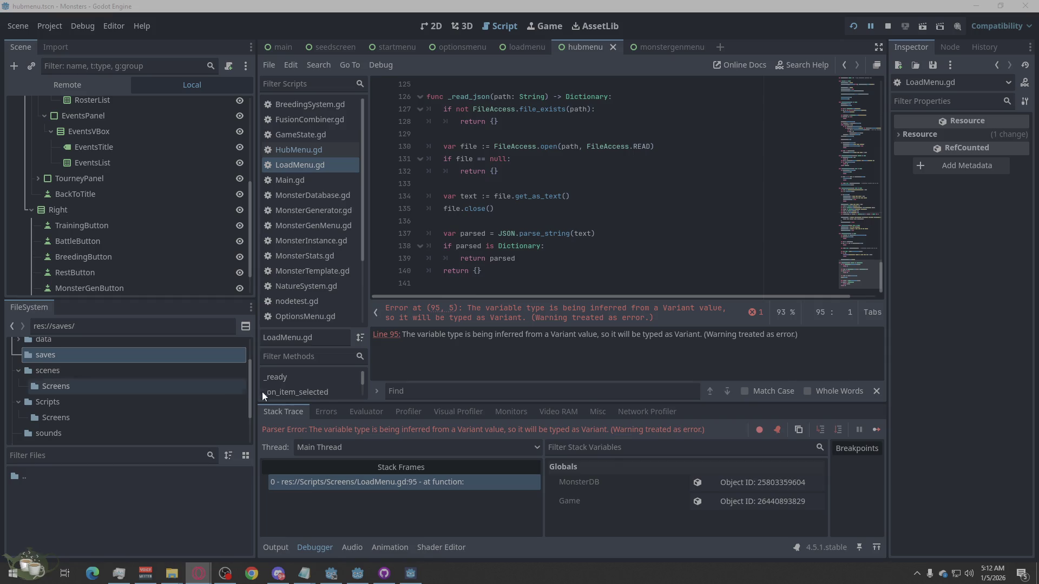
{"action": "left_click", "coordinate": [333, 413]}
{"action": "left_click", "coordinate": [280, 413]}
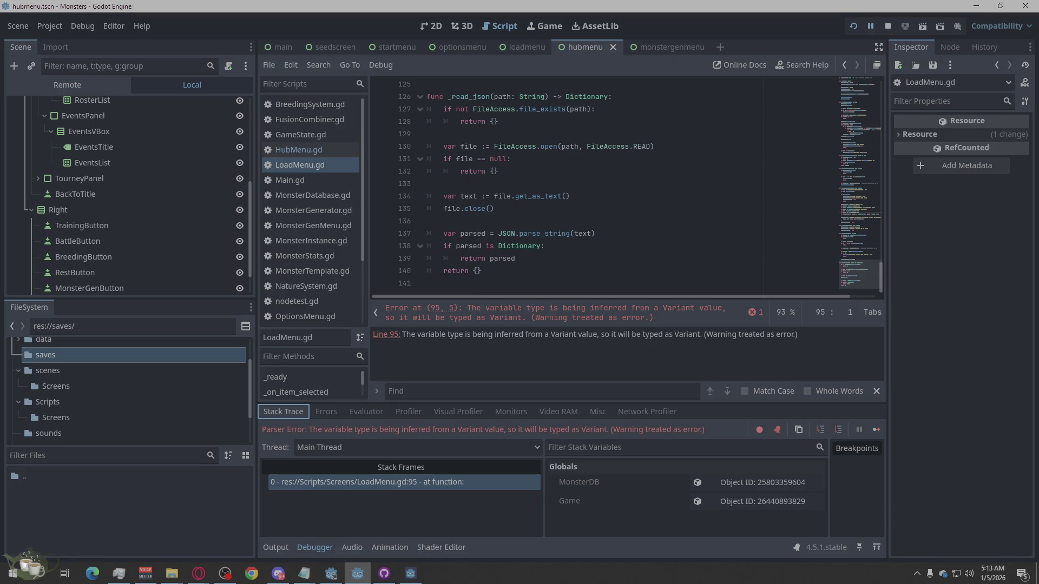
{"action": "left_click", "coordinate": [198, 573]}
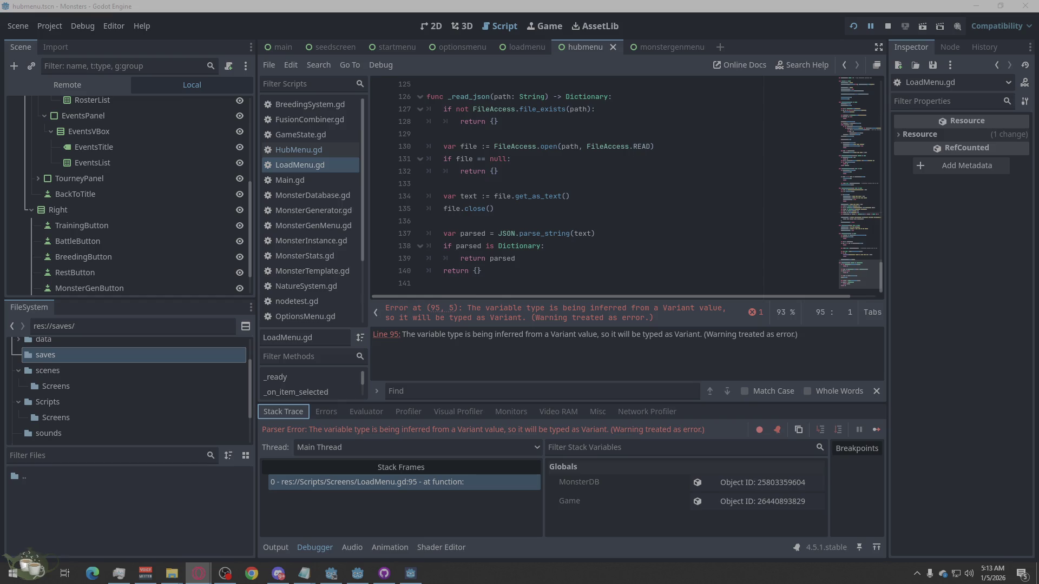
{"action": "key", "text": "alt+Tab"}
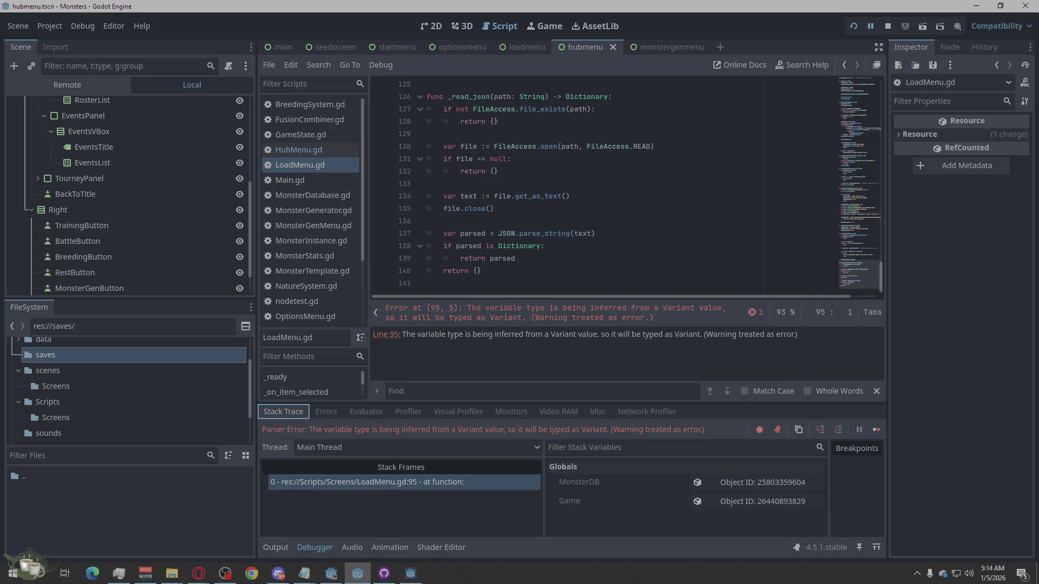
{"action": "key", "text": "alt+Tab"}
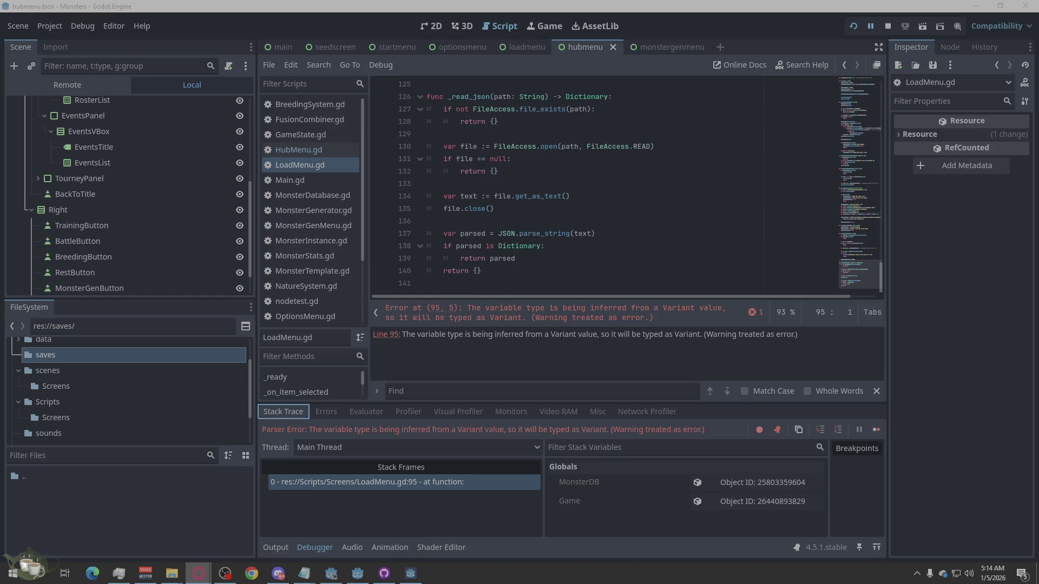
{"action": "left_click", "coordinate": [573, 272]}
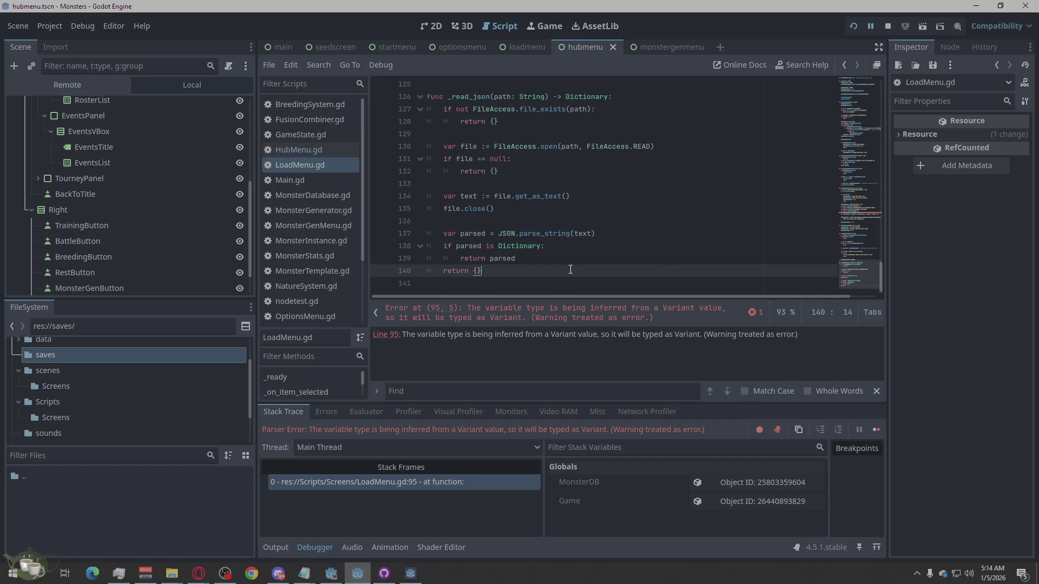
{"action": "right_click", "coordinate": [528, 281]}
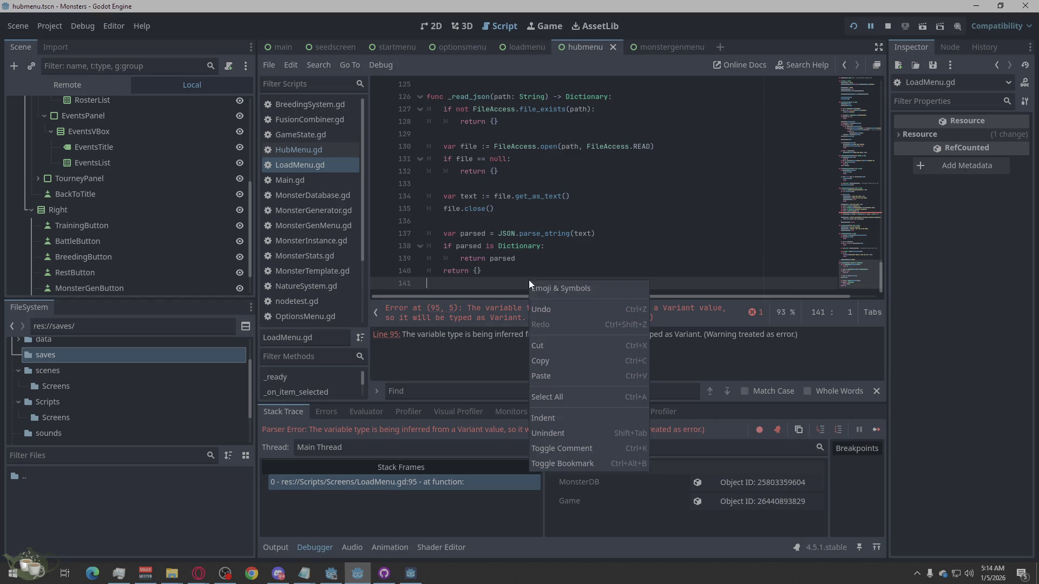
Paste the explicitly typed code into LoadMenu.gd, save it, and stop the running game
{"action": "left_click", "coordinate": [566, 375]}
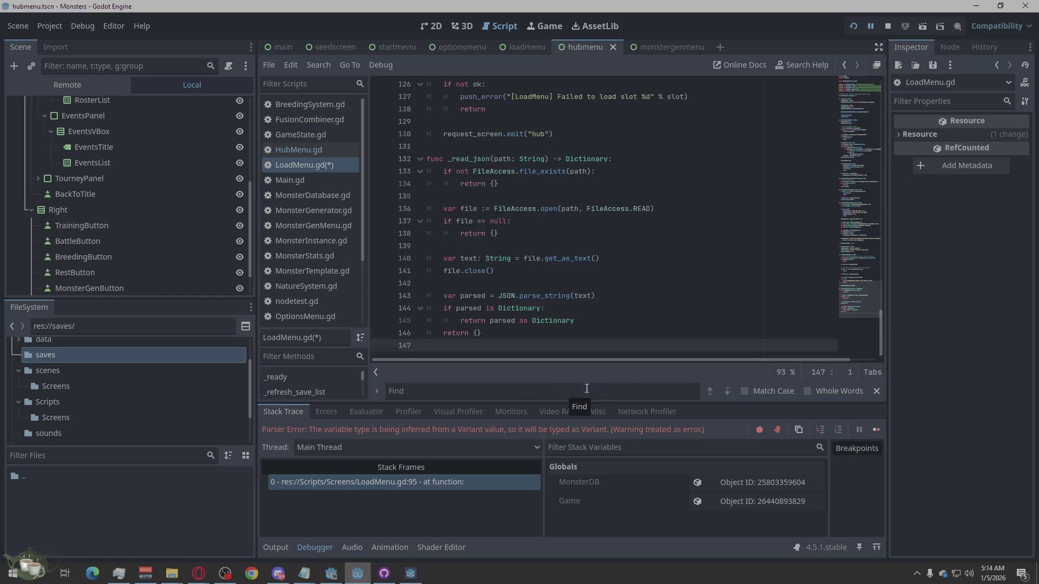
{"action": "key", "text": "ctrl+s"}
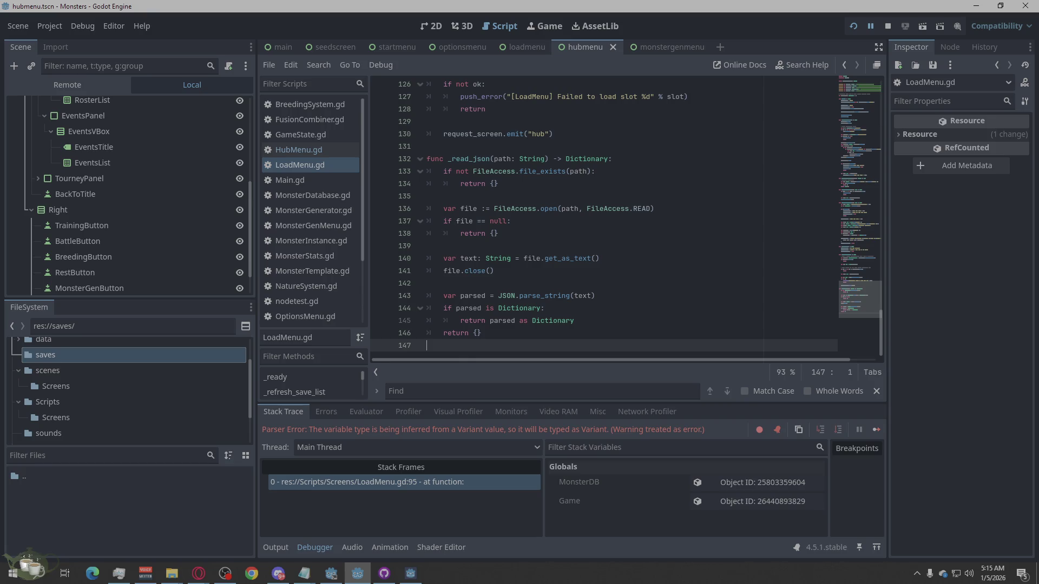
{"action": "left_click", "coordinate": [199, 573]}
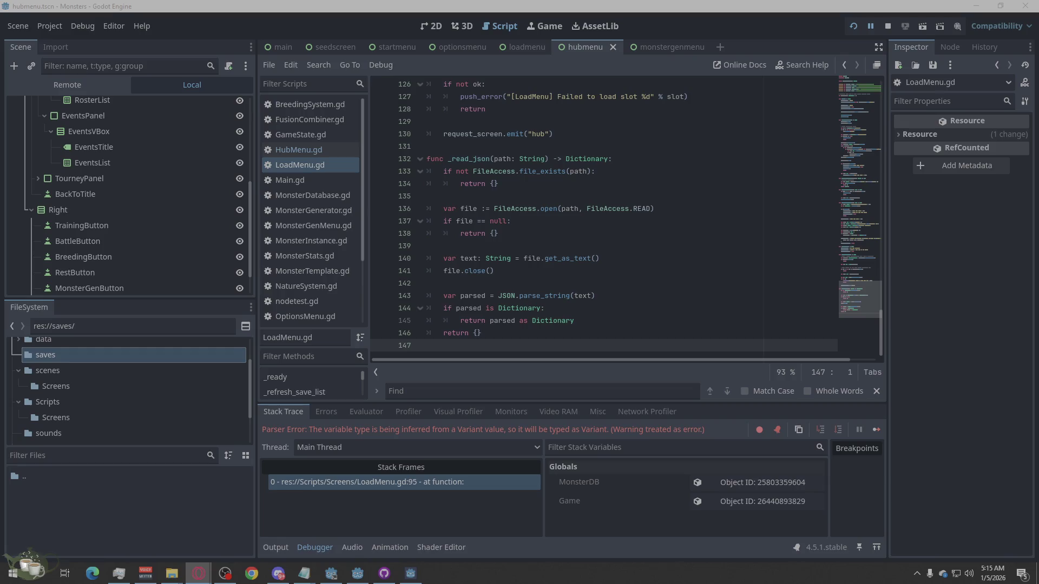
{"action": "left_click", "coordinate": [888, 26]}
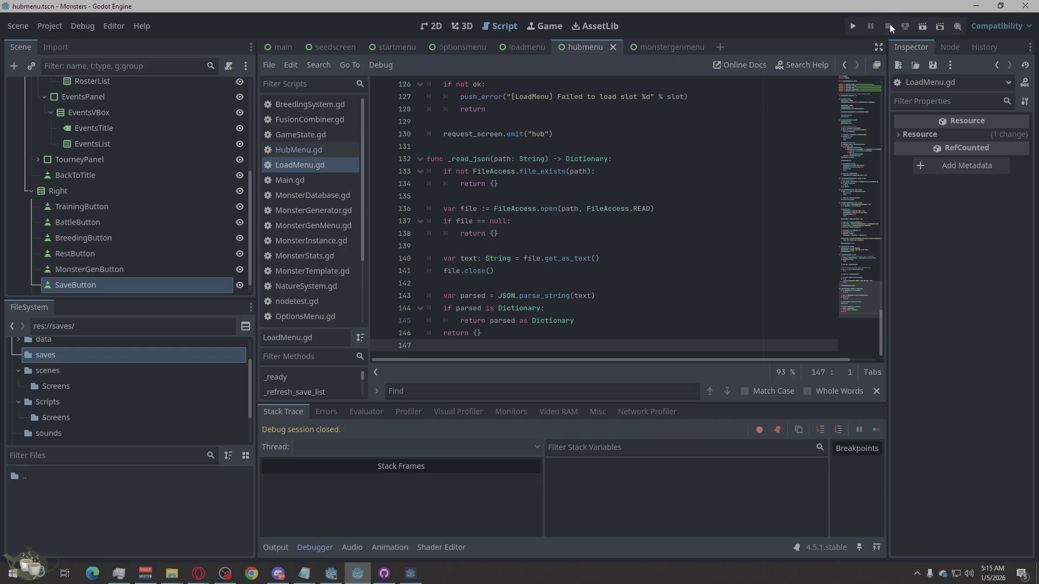
Relaunch the game and load Save Slot 01 from the Load Game screen
{"action": "left_click", "coordinate": [851, 26]}
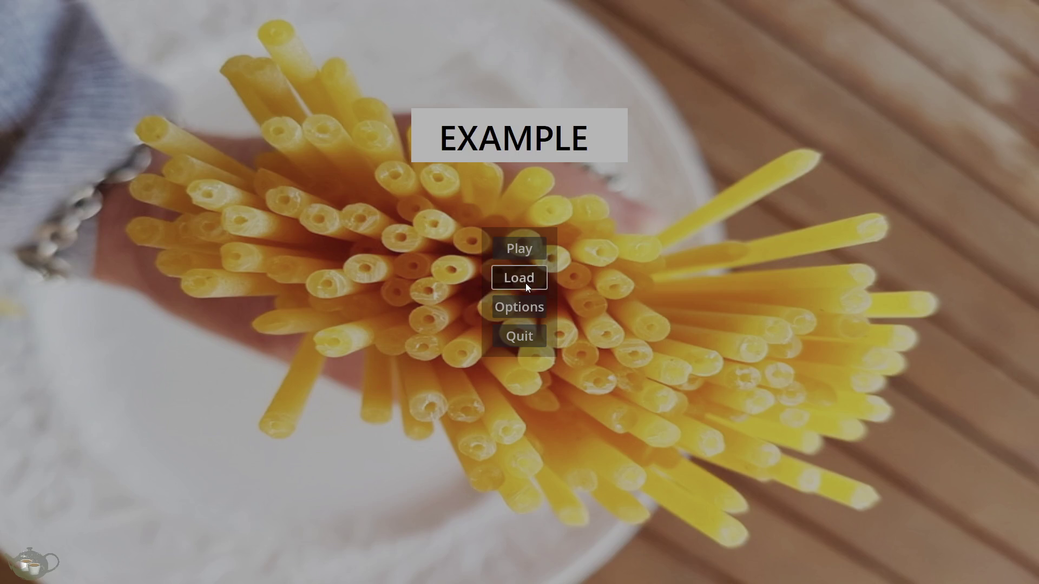
{"action": "left_click", "coordinate": [526, 288]}
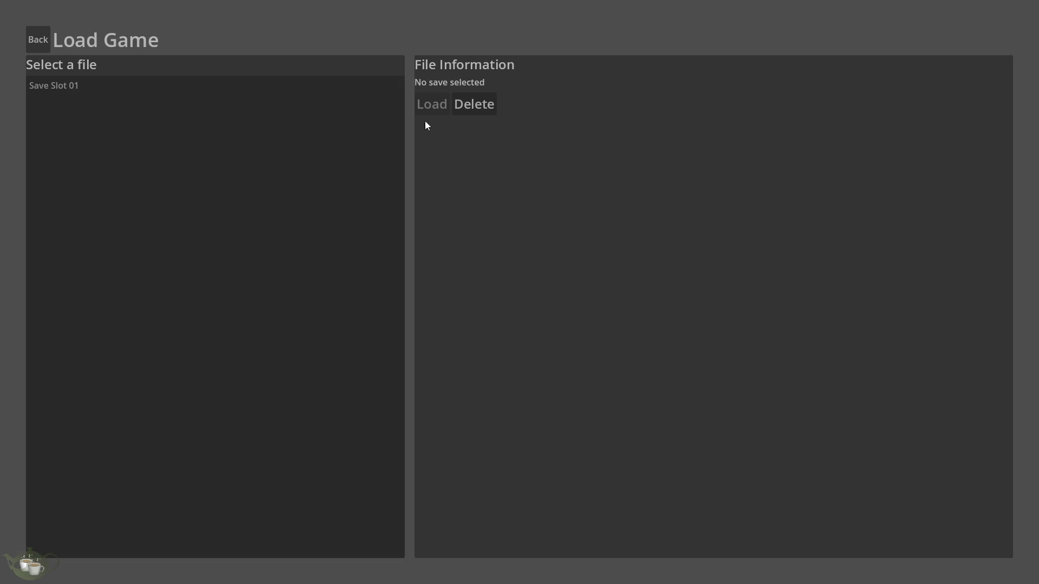
{"action": "left_click", "coordinate": [157, 86]}
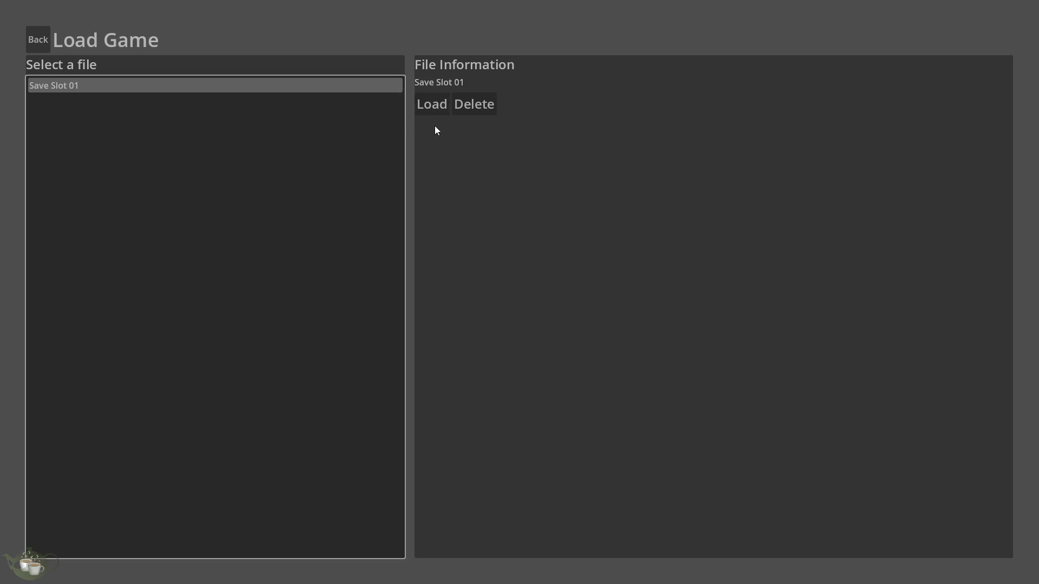
{"action": "left_click", "coordinate": [434, 112]}
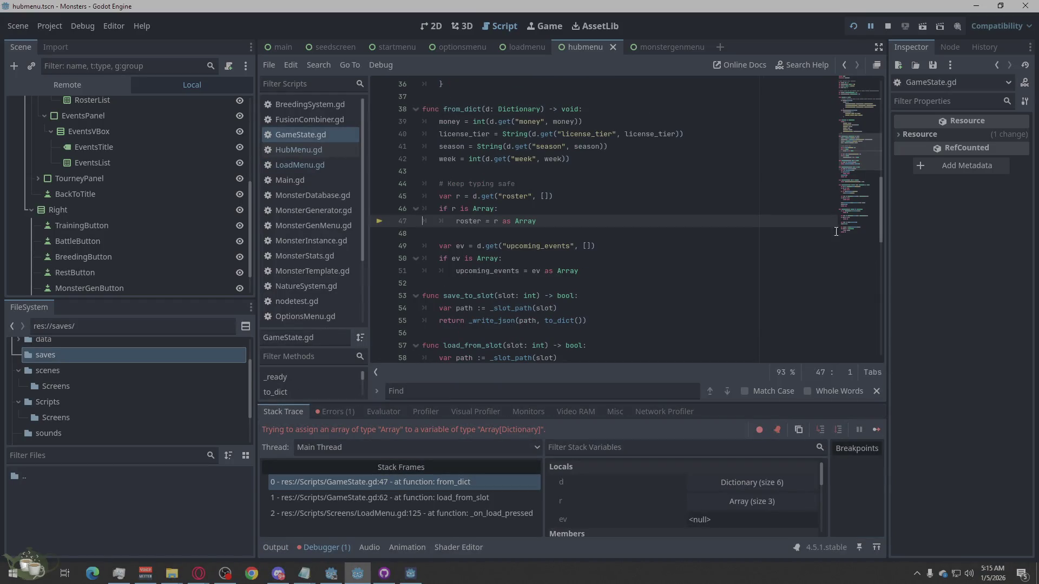
{"action": "left_click", "coordinate": [198, 573]}
Review the GameState.gd:47 Array[Dictionary] roster error, then return to the script editor
{"action": "key", "text": "alt+Tab"}
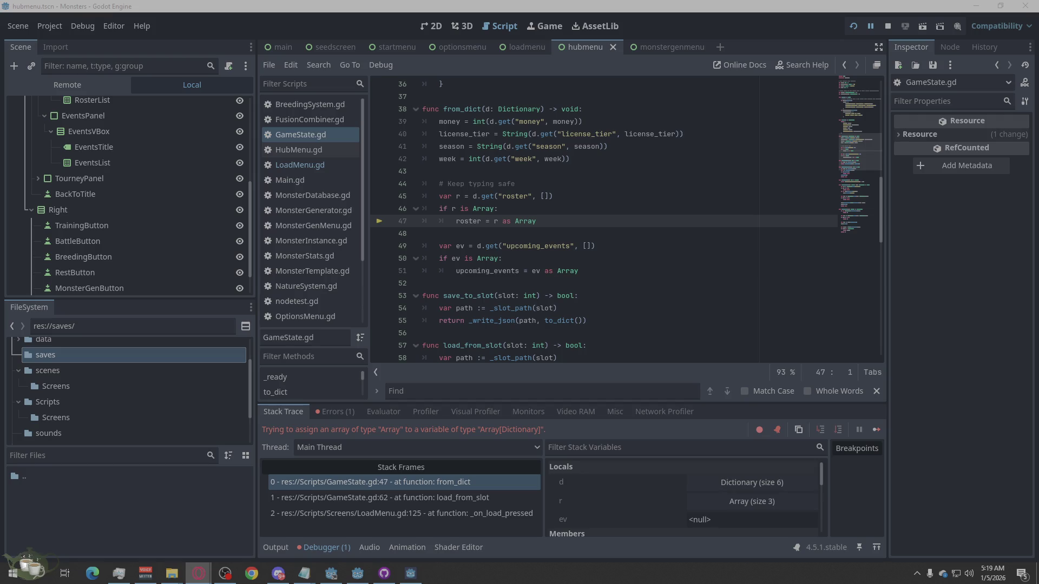
{"action": "left_click", "coordinate": [544, 385]}
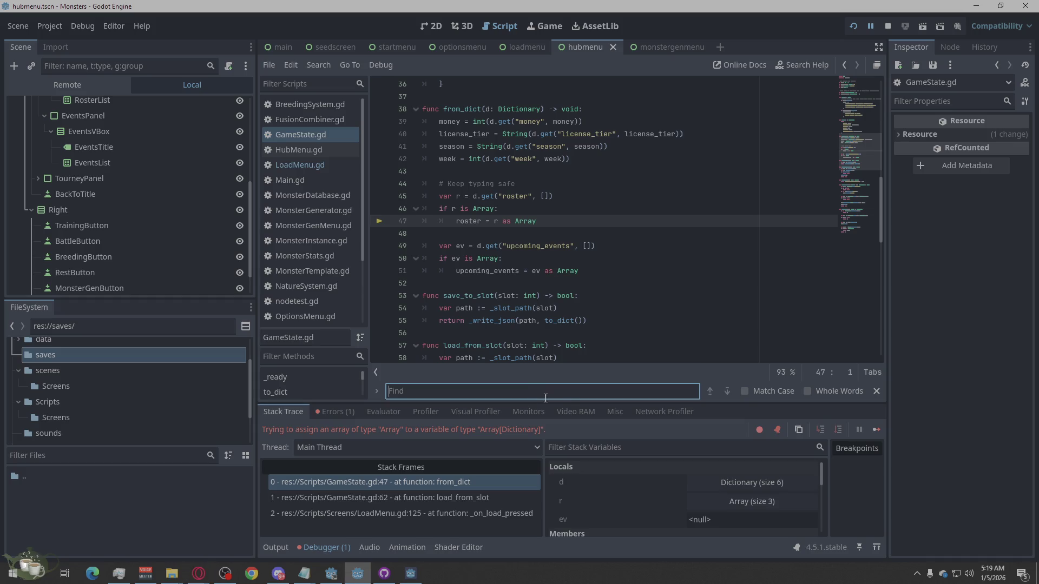
Search the current script and LoadMenu.gd for the copied roster snippet, clearing the Find bar after each search
{"action": "key", "text": "ctrl+v"}
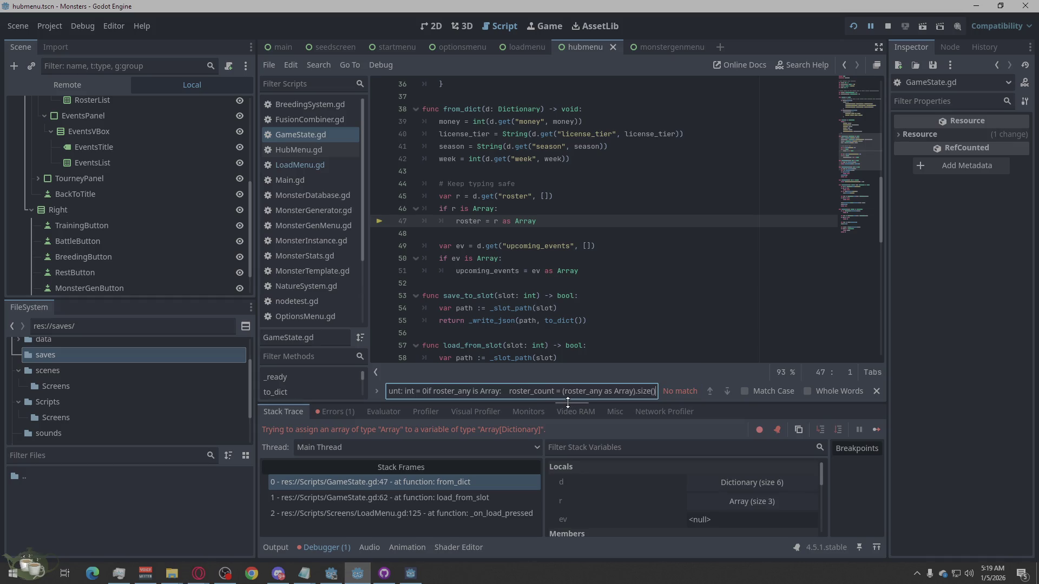
{"action": "key", "text": "ctrl+a"}
{"action": "key", "text": "BackSpace"}
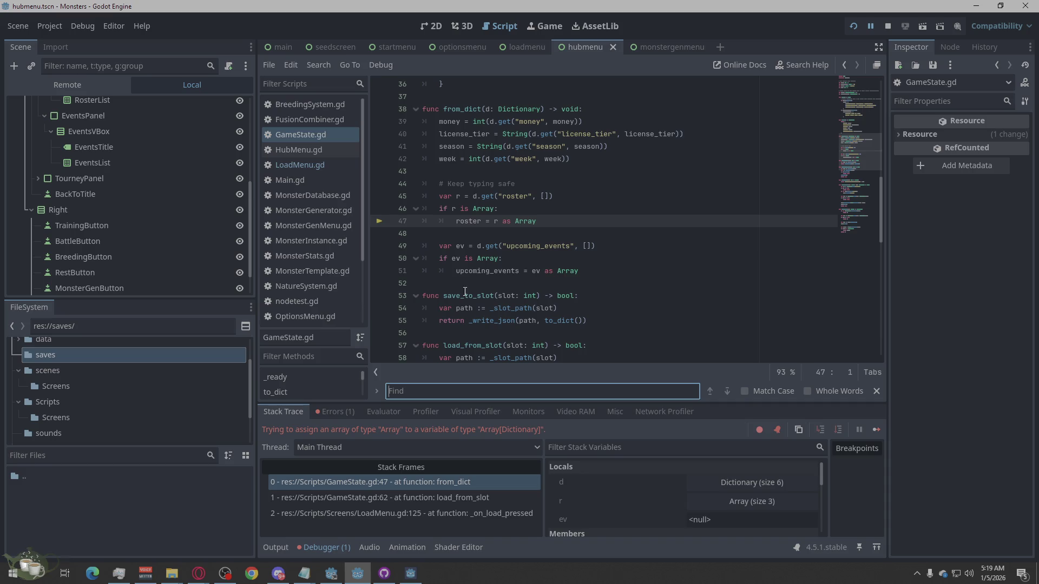
{"action": "left_click", "coordinate": [307, 135]}
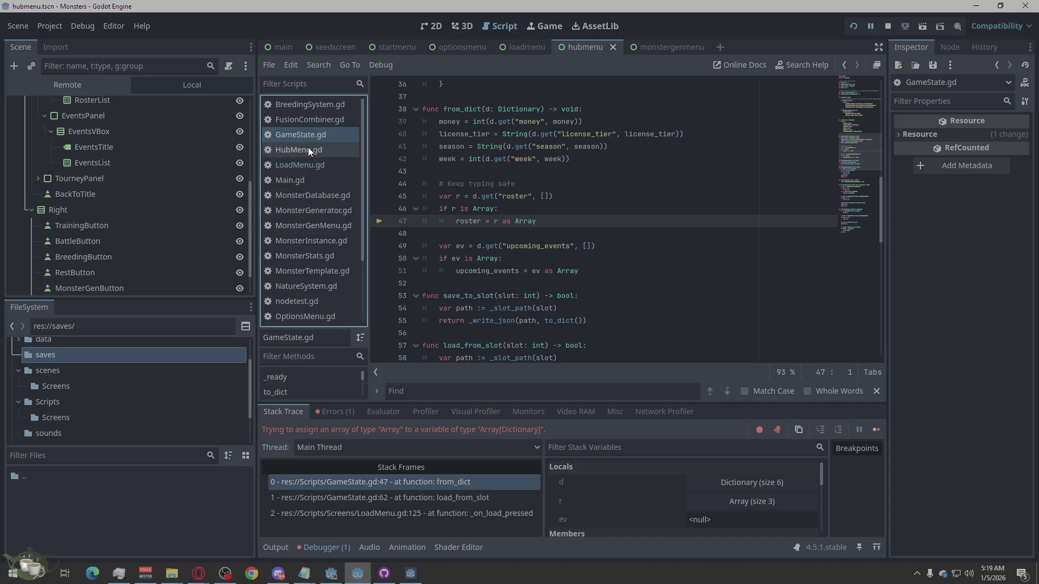
{"action": "left_click", "coordinate": [303, 165]}
{"action": "key", "text": "ctrl+f"}
{"action": "key", "text": "ctrl+v"}
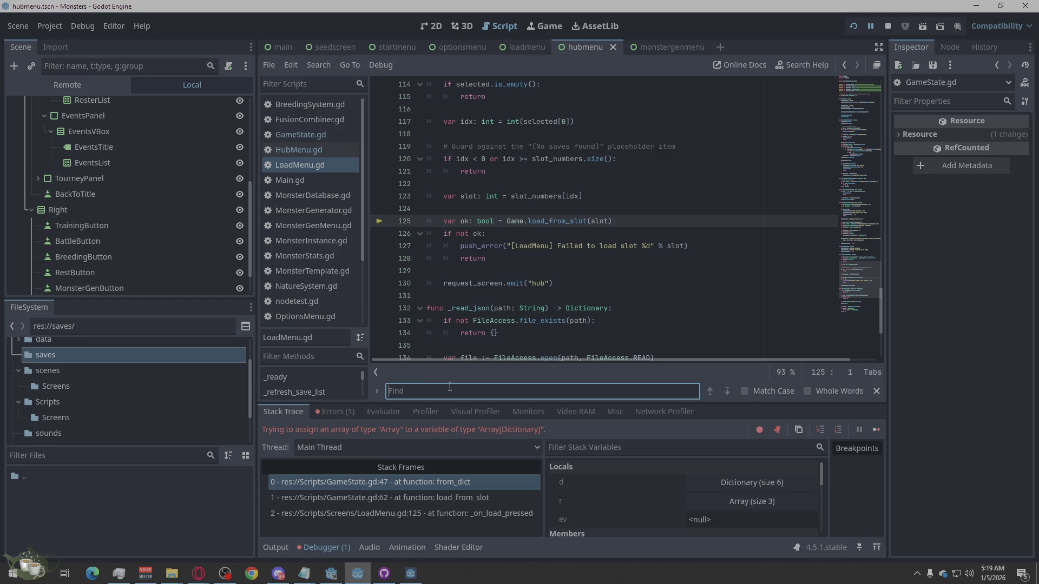
{"action": "key", "text": "ctrl+a"}
{"action": "key", "text": "BackSpace"}
Search GameState.gd and HubMenu.gd for the roster snippet; HubMenu.gd has no 'roster_any' match
{"action": "left_click", "coordinate": [314, 135]}
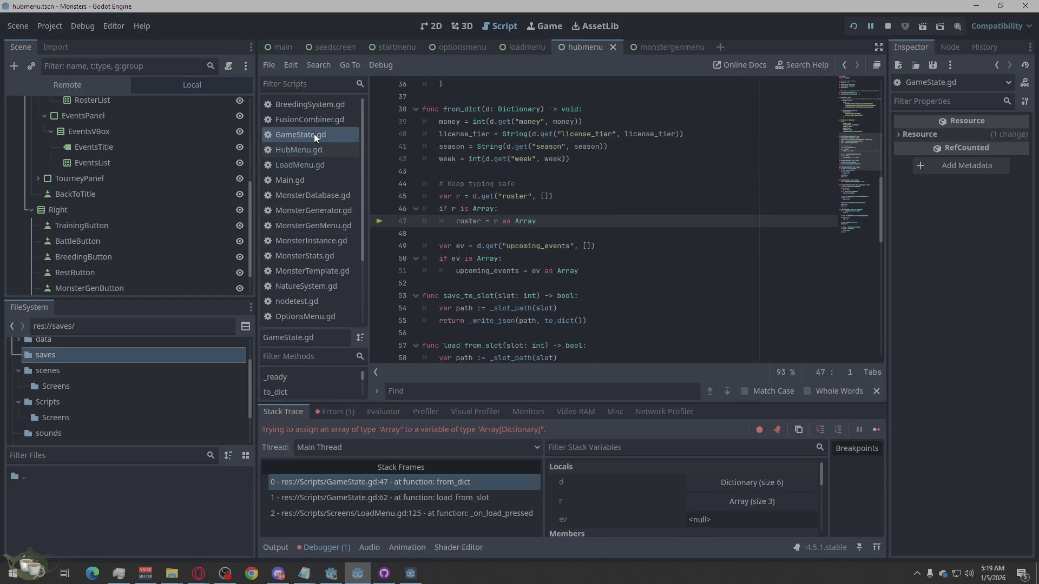
{"action": "left_click", "coordinate": [510, 393]}
{"action": "key", "text": "ctrl+v"}
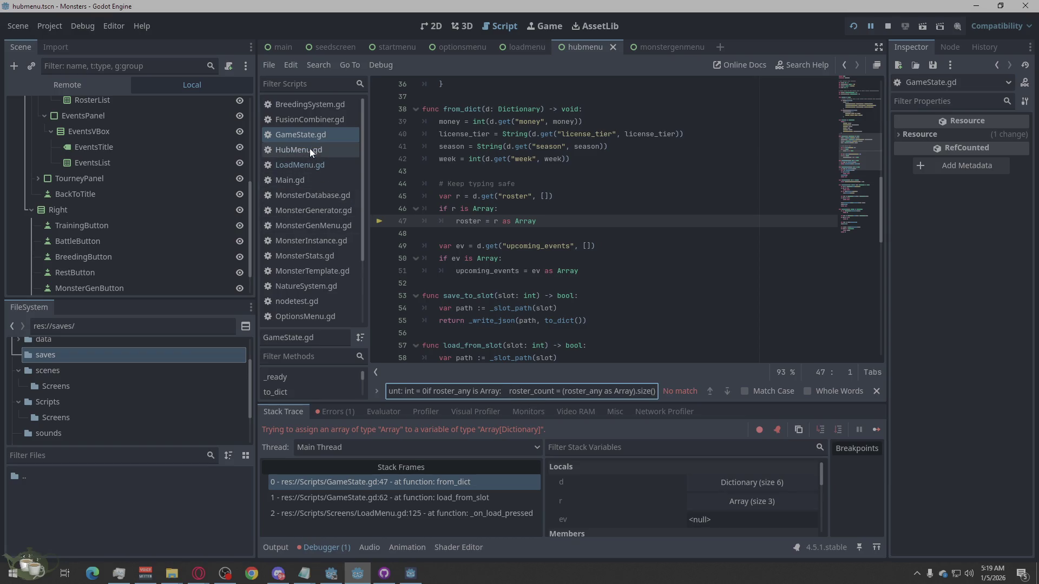
{"action": "left_click", "coordinate": [309, 149]}
{"action": "left_click", "coordinate": [447, 392]}
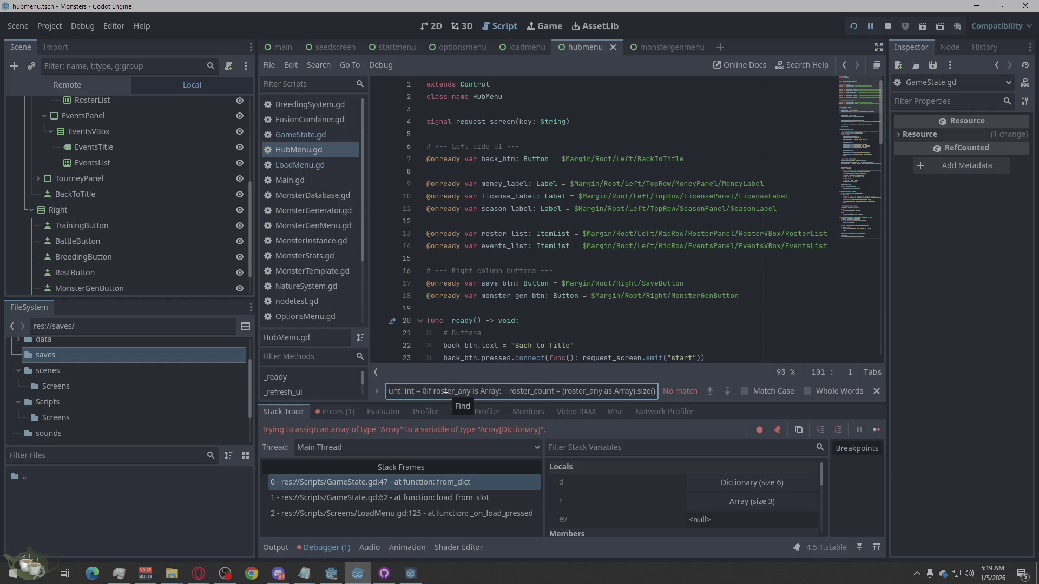
{"action": "key", "text": "ctrl+a"}
{"action": "key", "text": "BackSpace"}
{"action": "left_click", "coordinate": [198, 574]}
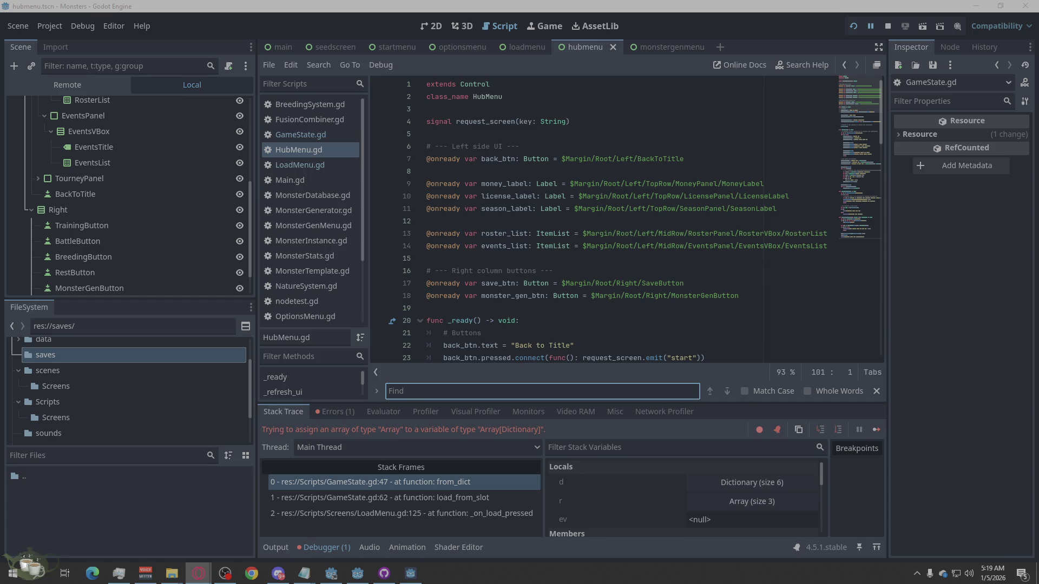
{"action": "left_click", "coordinate": [552, 389]}
Search 'roster_any' and jump to its first of 3 LoadMenu.gd matches at line 96
{"action": "type", "text": "roster_any"}
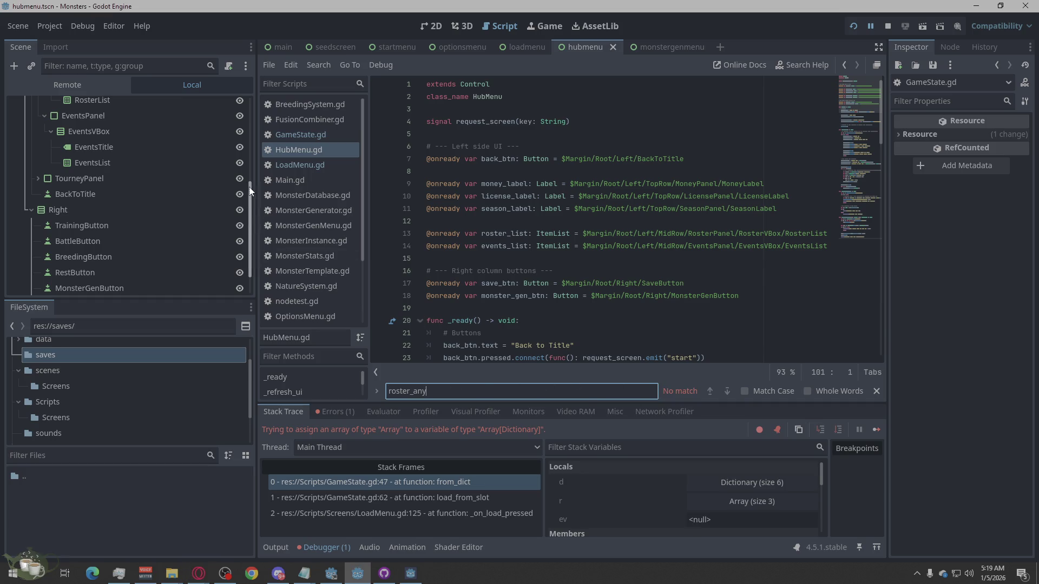
{"action": "left_click", "coordinate": [279, 164]}
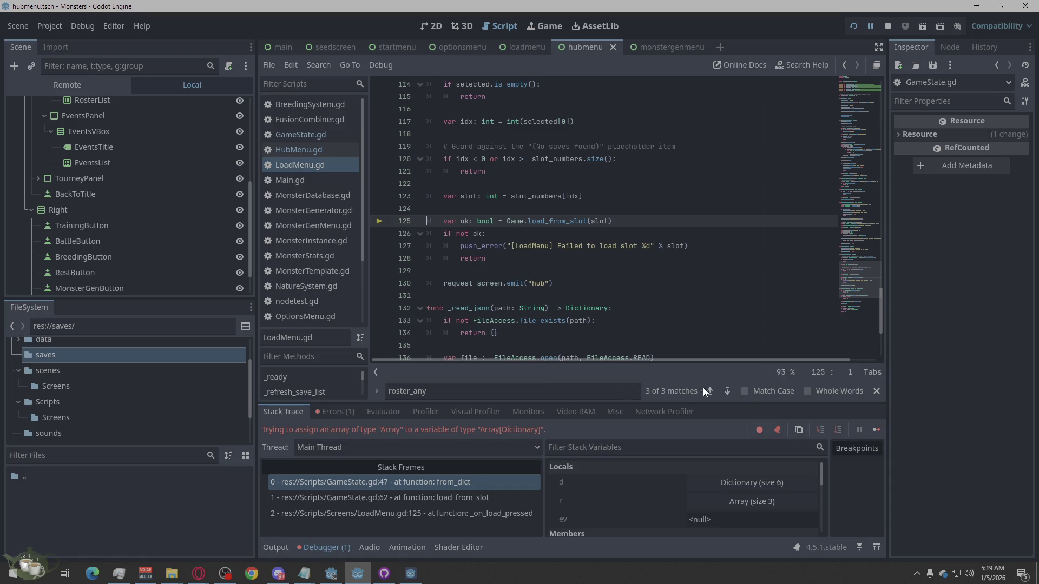
{"action": "left_click", "coordinate": [309, 135]}
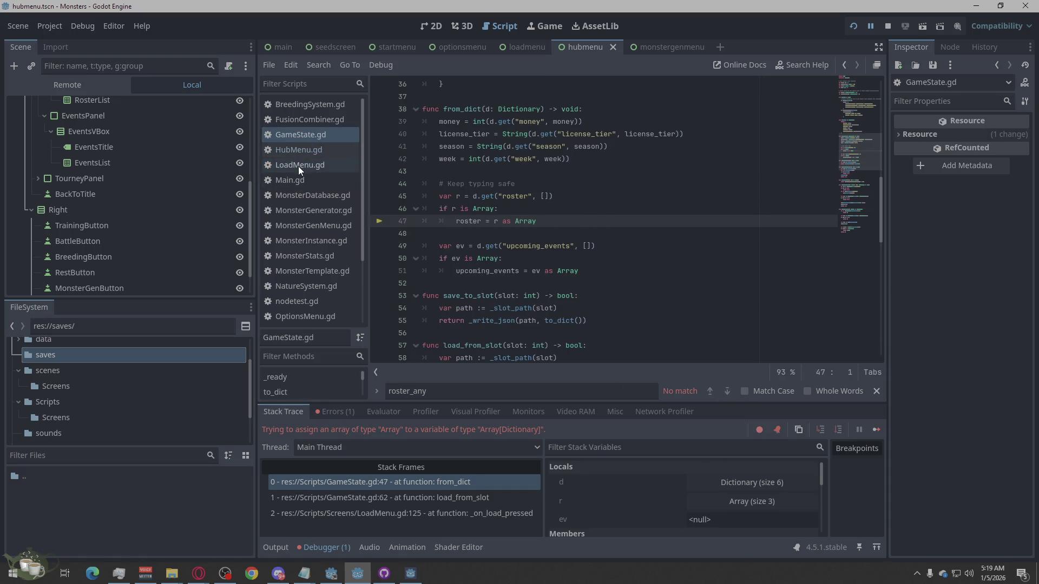
{"action": "left_click", "coordinate": [290, 150]}
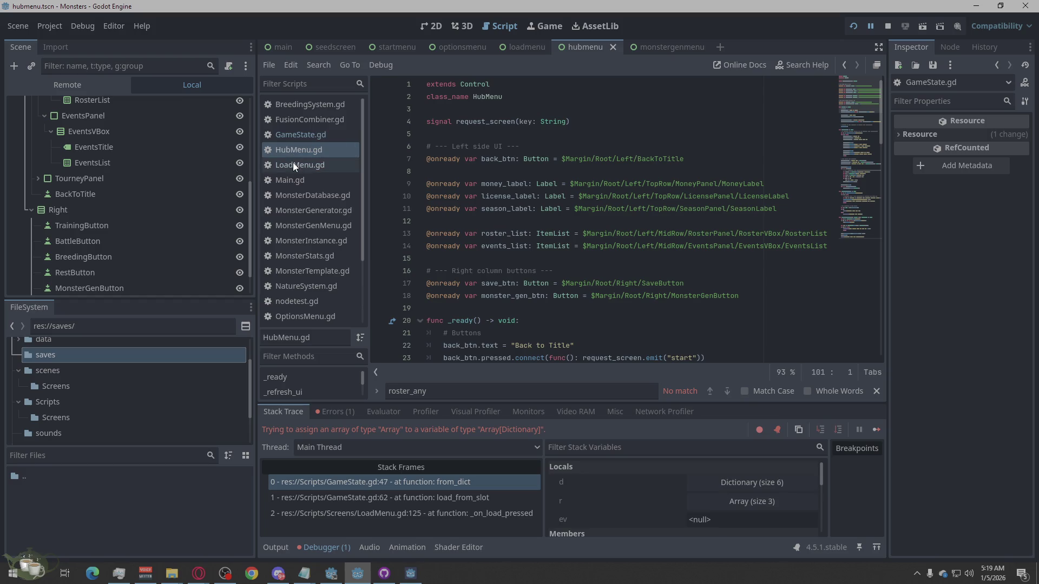
{"action": "left_click", "coordinate": [293, 164]}
{"action": "left_click", "coordinate": [727, 392]}
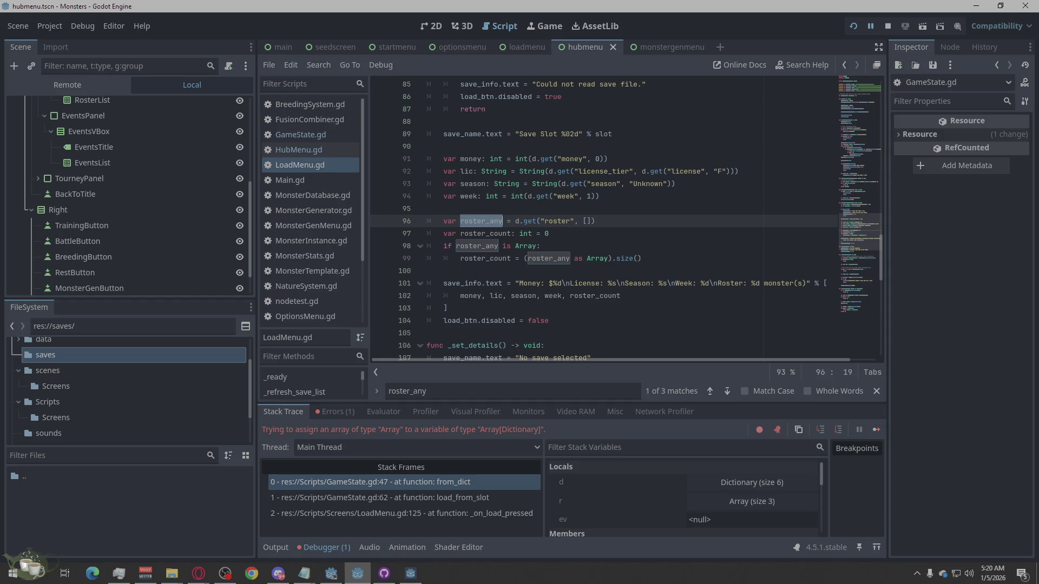
Paste the new roster-check block over LoadMenu.gd lines 96–99, then undo the paste
{"action": "key", "text": "alt+Tab"}
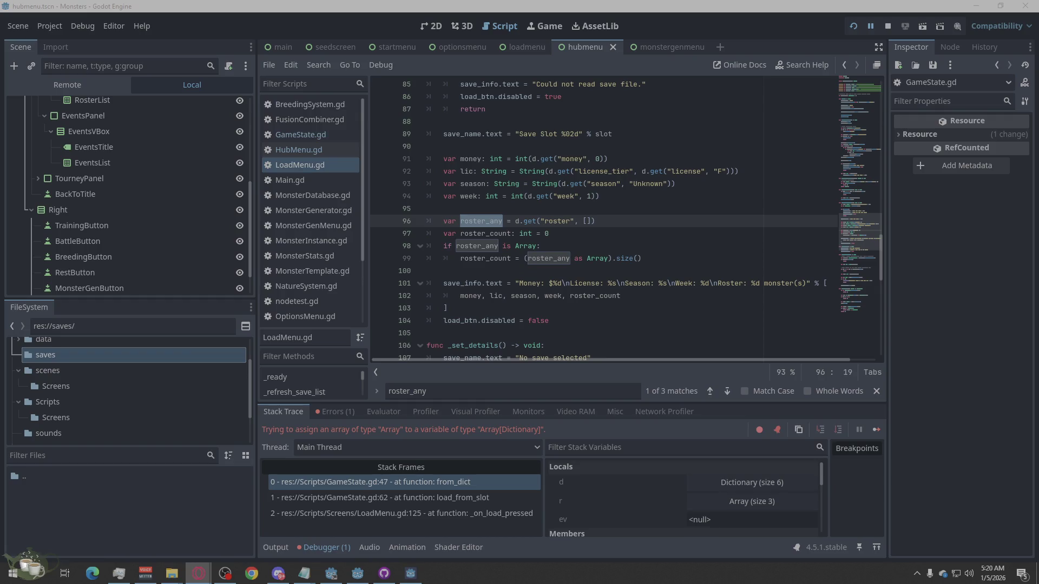
{"action": "left_click_drag", "start_coordinate": [673, 258], "coordinate": [431, 216]}
{"action": "type", "text": "var roster_any = d.get(\"roster\", []) var roster_count: int = 0  # Explicitly cast roster_any to Array[Dictionary] if roster_any is Array:     roster_count = len(roster_any)  # Get the number of items in the roster      # If you need to ensure each roster item is a Dictionary, do this check     for item in roster_any:         if not item is Dictionary:             push_error(\"Invalid roster item! Expected Dictionary.\")             return"}
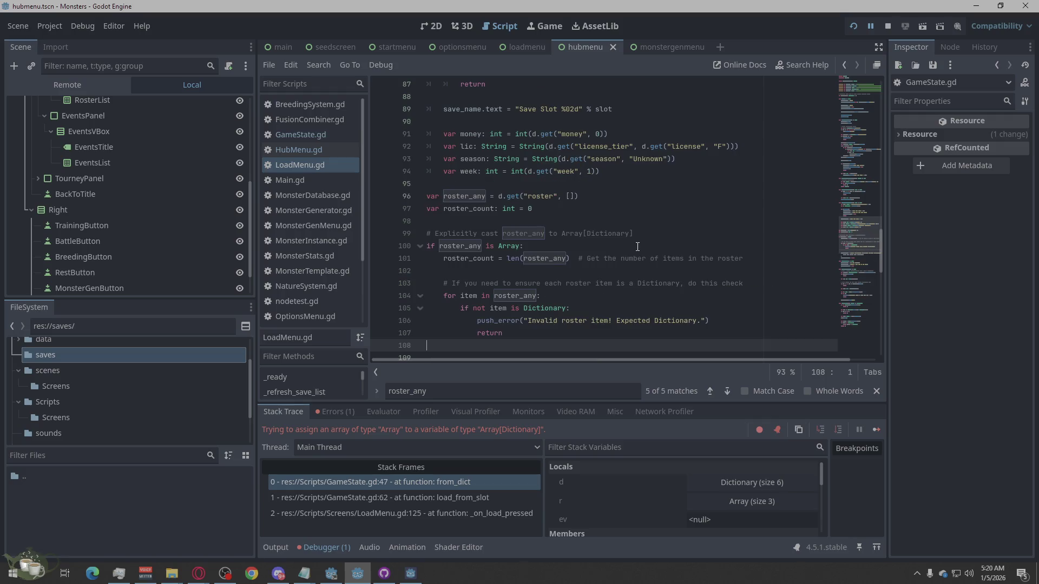
{"action": "scroll", "coordinate": [704, 264], "scroll_direction": "down", "scroll_amount": 4}
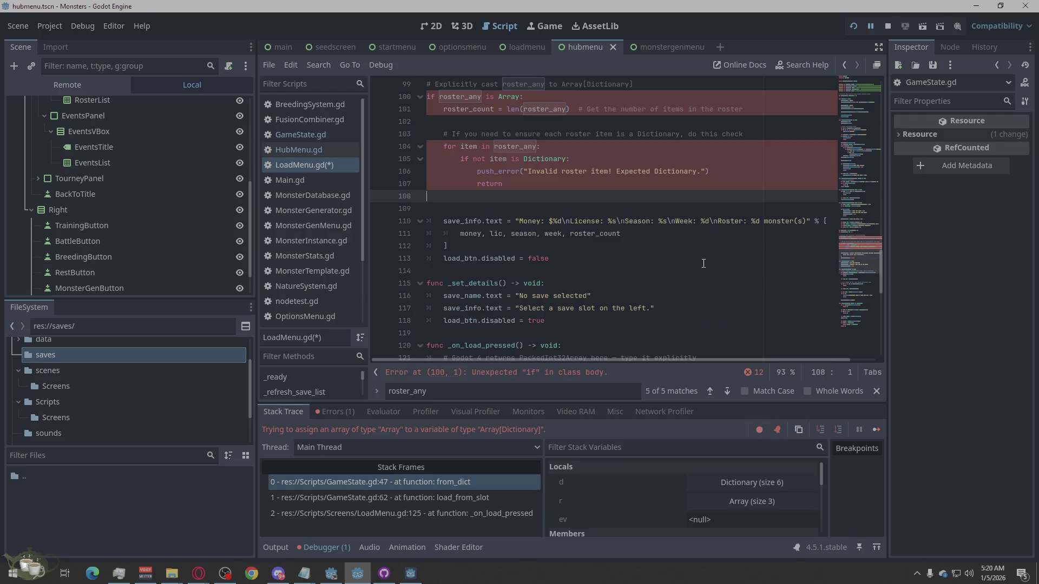
{"action": "scroll", "coordinate": [701, 264], "scroll_direction": "up", "scroll_amount": 1}
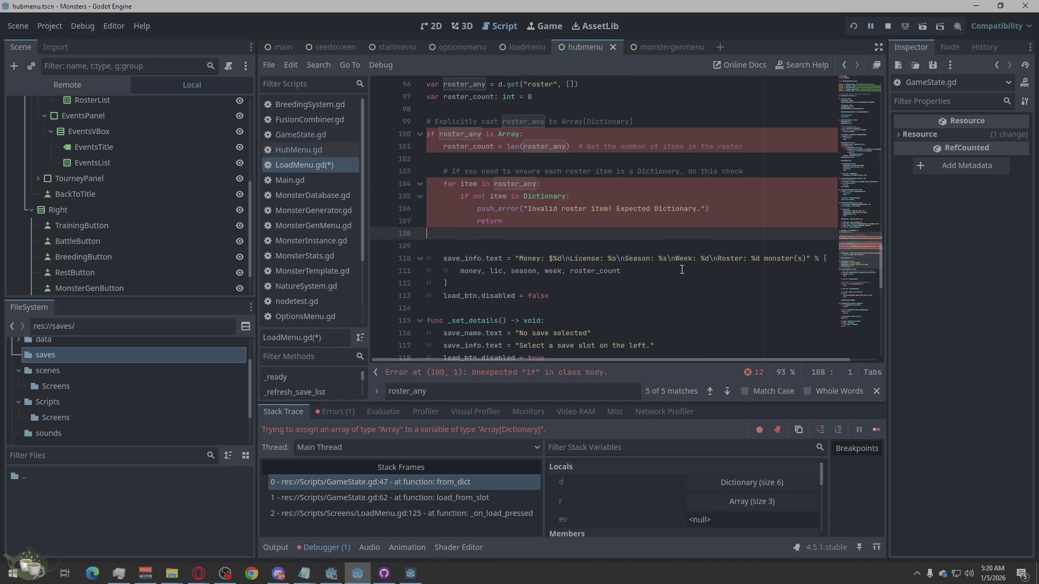
{"action": "key", "text": "ctrl+z"}
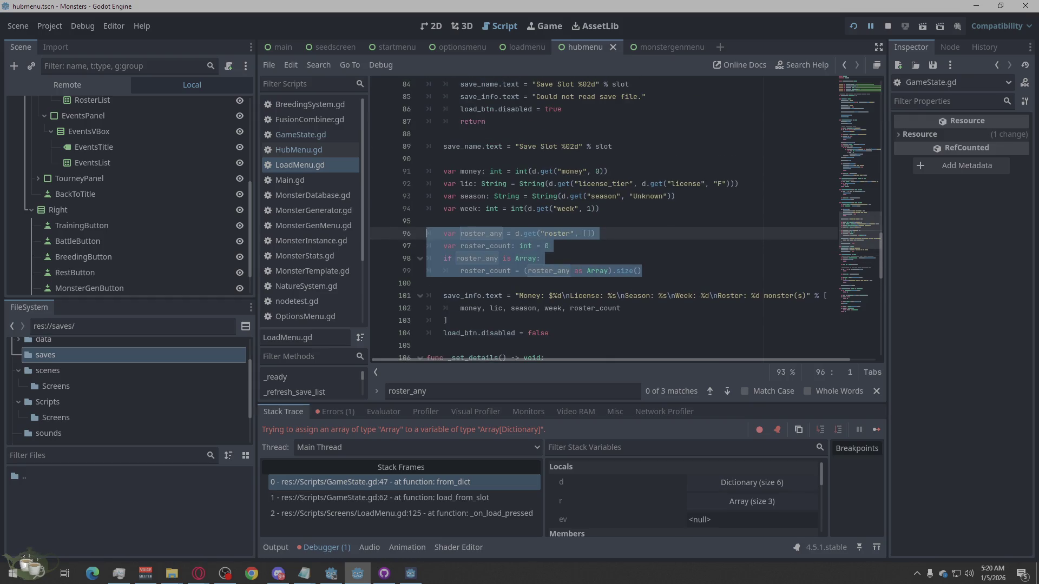
Check the browser, then return to LoadMenu.gd with the caret at the end of line 99
{"action": "key", "text": "alt+Tab"}
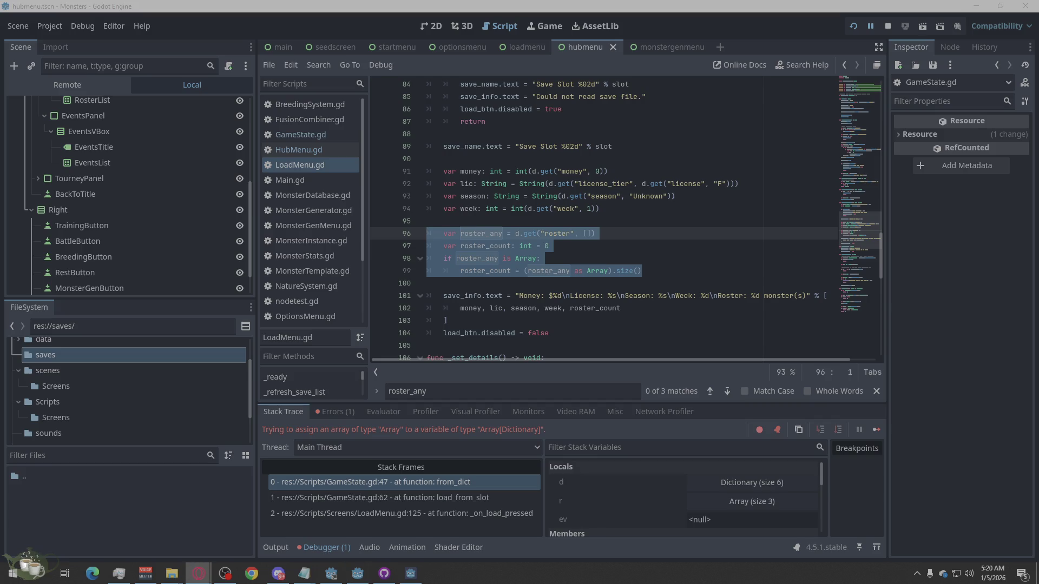
{"action": "left_click", "coordinate": [680, 258]}
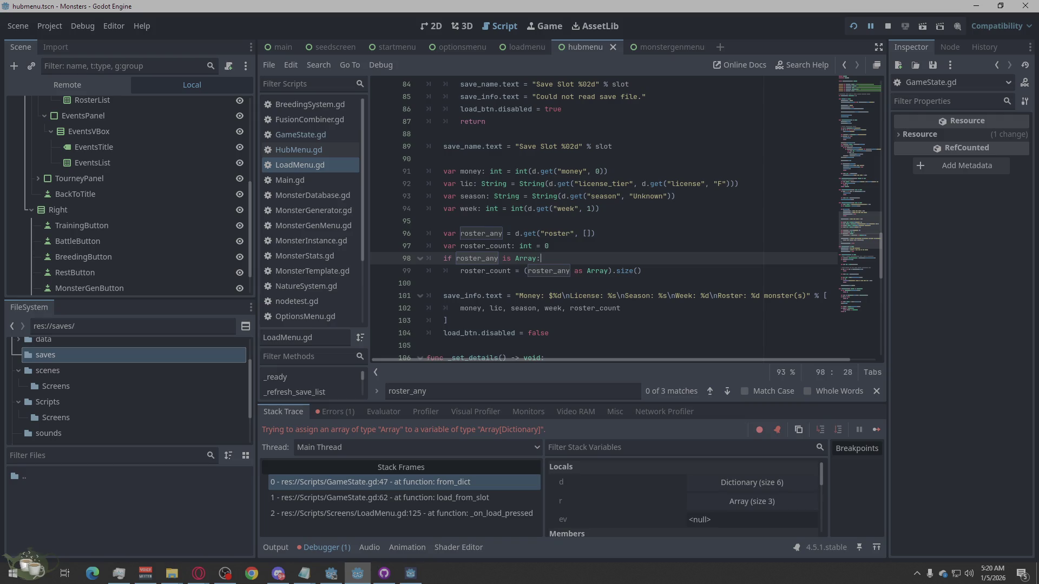
{"action": "key", "text": "alt+Tab"}
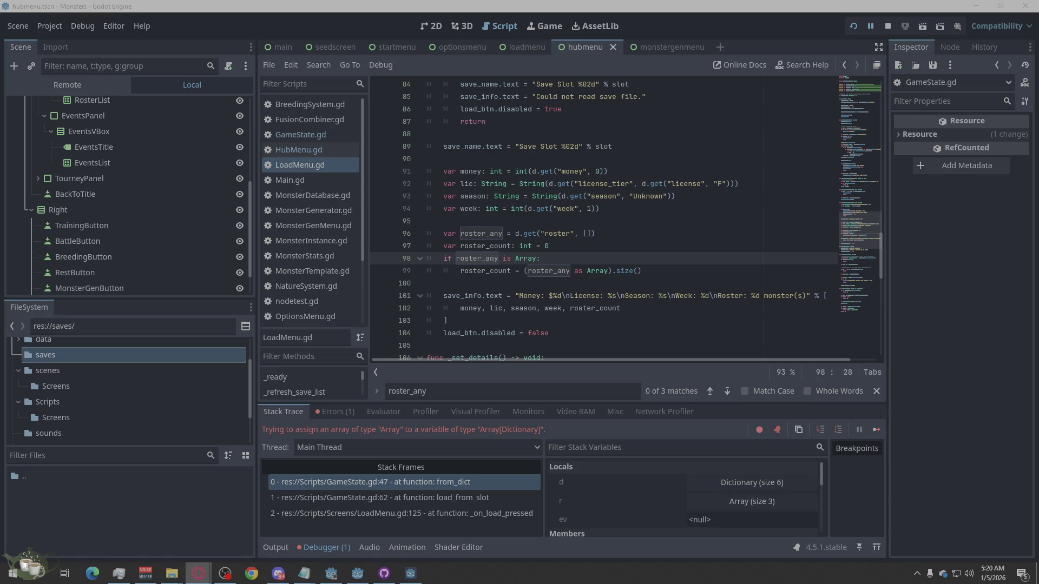
{"action": "left_click", "coordinate": [676, 273]}
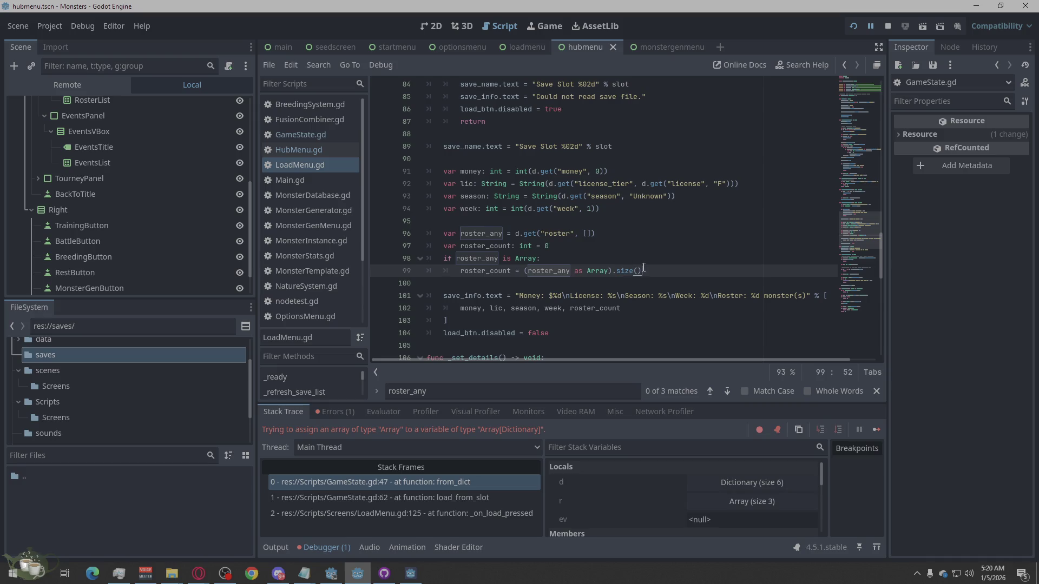
Replace the if-block on lines 98–99 with the len()-based roster_any check
{"action": "left_click_drag", "start_coordinate": [653, 271], "coordinate": [419, 261]}
{"action": "key", "text": "Return"}
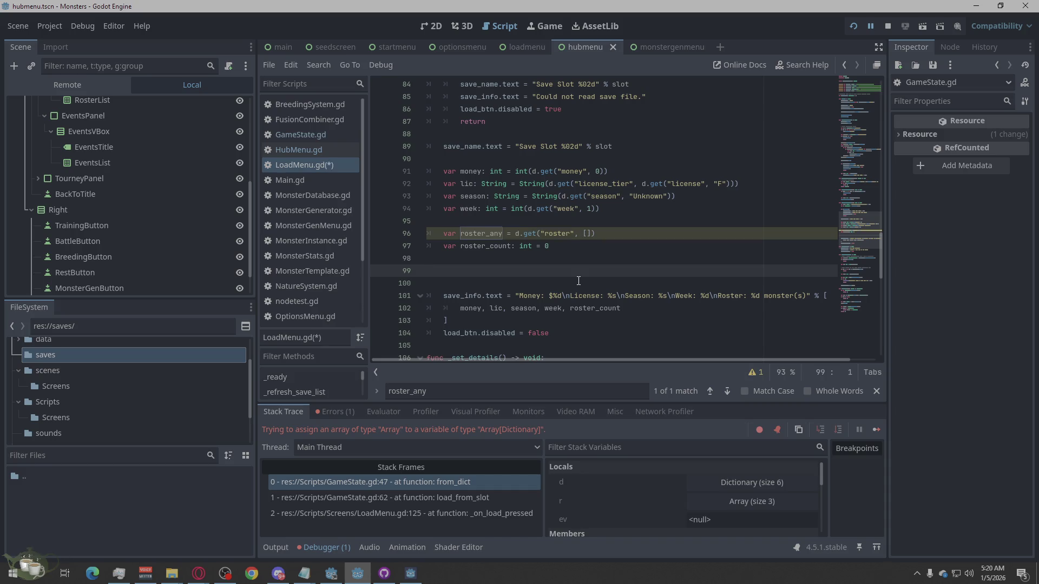
{"action": "type", "text": "# Explicitly cast roster_any to Array[Dictionary] if roster_any is Array:     roster_count = len(roster_any)  # Get the number of items in the roster"}
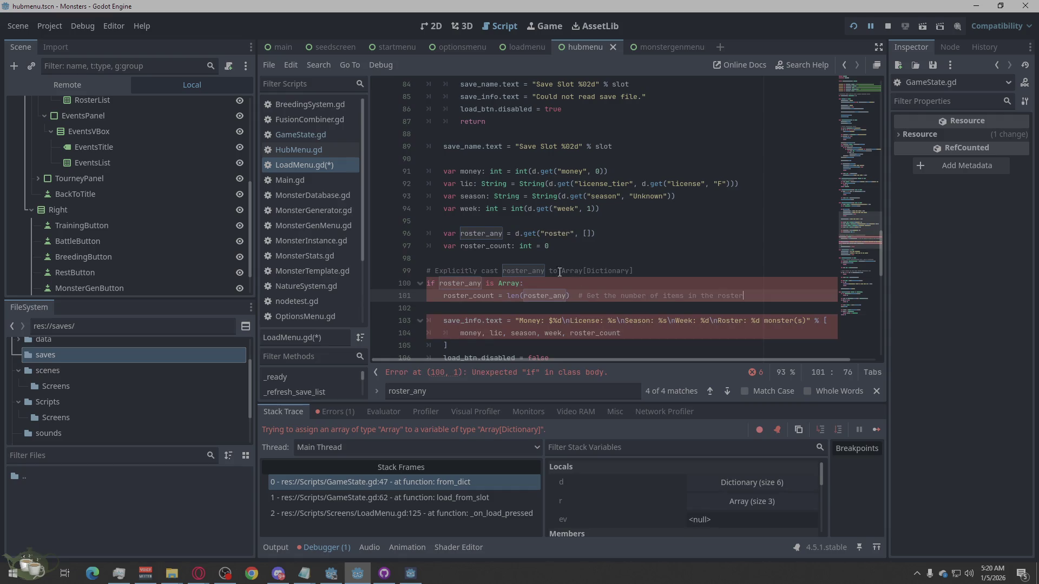
{"action": "scroll", "coordinate": [568, 277], "scroll_direction": "down", "scroll_amount": 1}
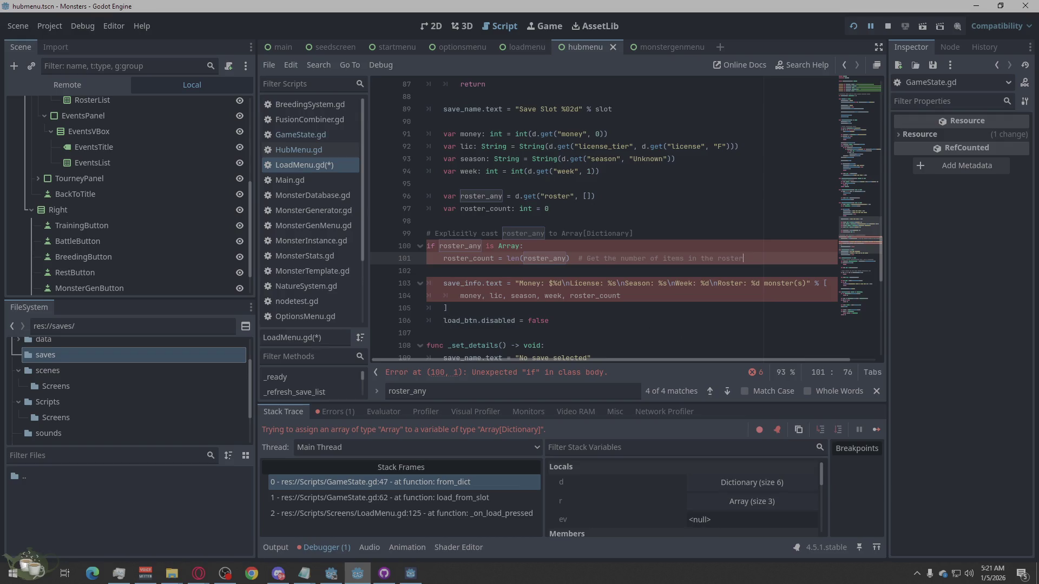
{"action": "key", "text": "Return"}
{"action": "key", "text": "Return"}
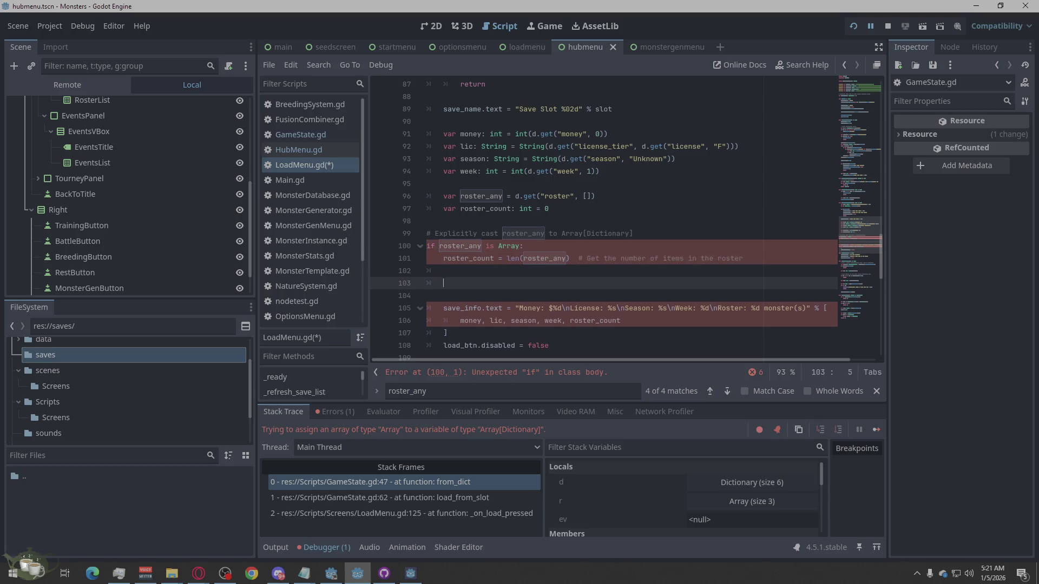
Paste the roster item Dictionary-check loop and jump to the line-100 error
{"action": "left_click", "coordinate": [198, 573]}
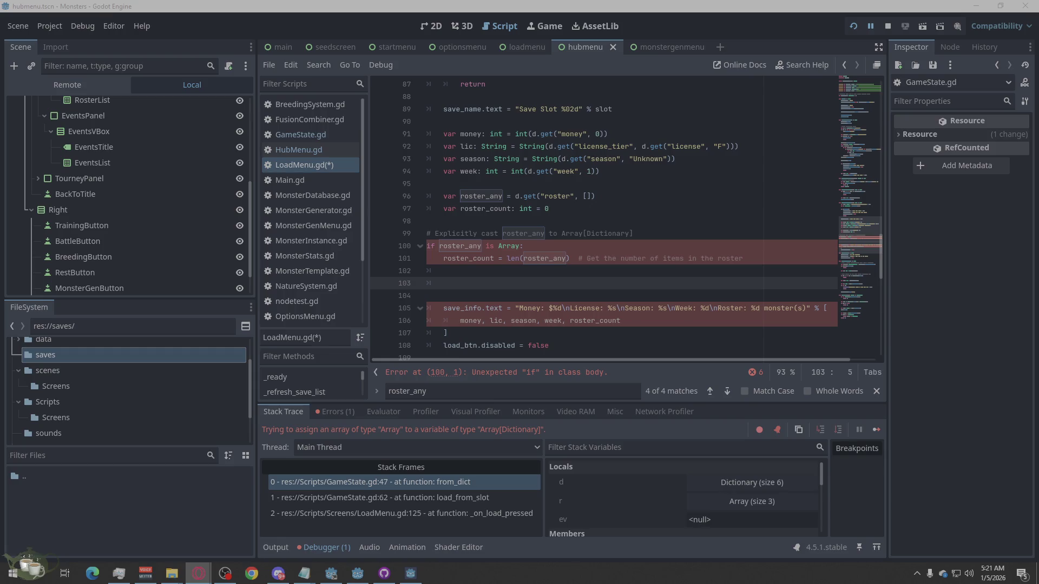
{"action": "left_click", "coordinate": [357, 573]}
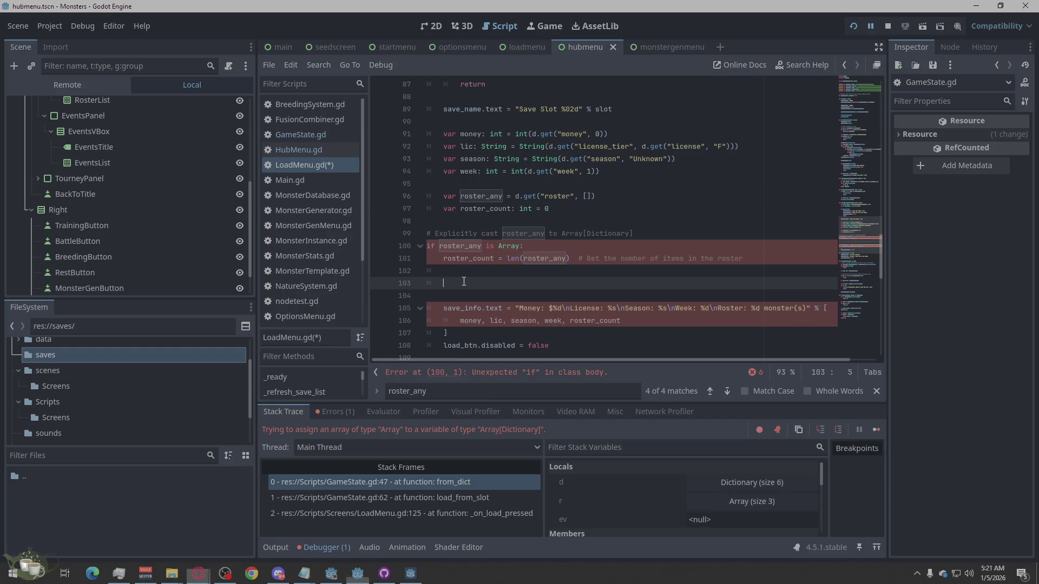
{"action": "type", "text": "# If you need to ensure each roster item is a Dictionary, do this check \tfor item in roster_any: \t\tif not item is Dictionary: \t\t\tpush_error(\"Invalid roster item! Expected Dictionary.\") \t\t\treturn"}
{"action": "scroll", "coordinate": [638, 282], "scroll_direction": "down", "scroll_amount": 2}
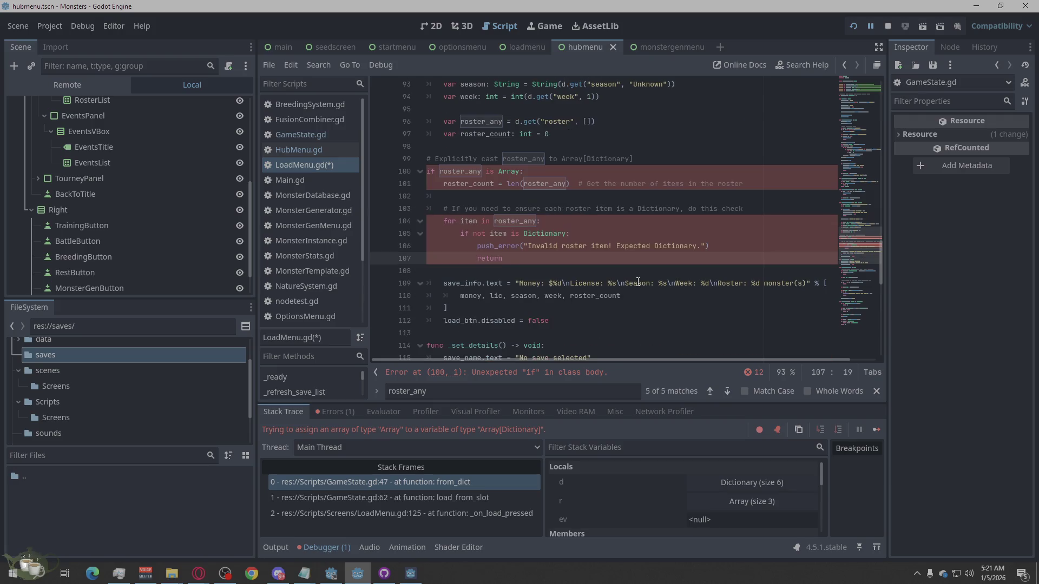
{"action": "left_click", "coordinate": [605, 382]}
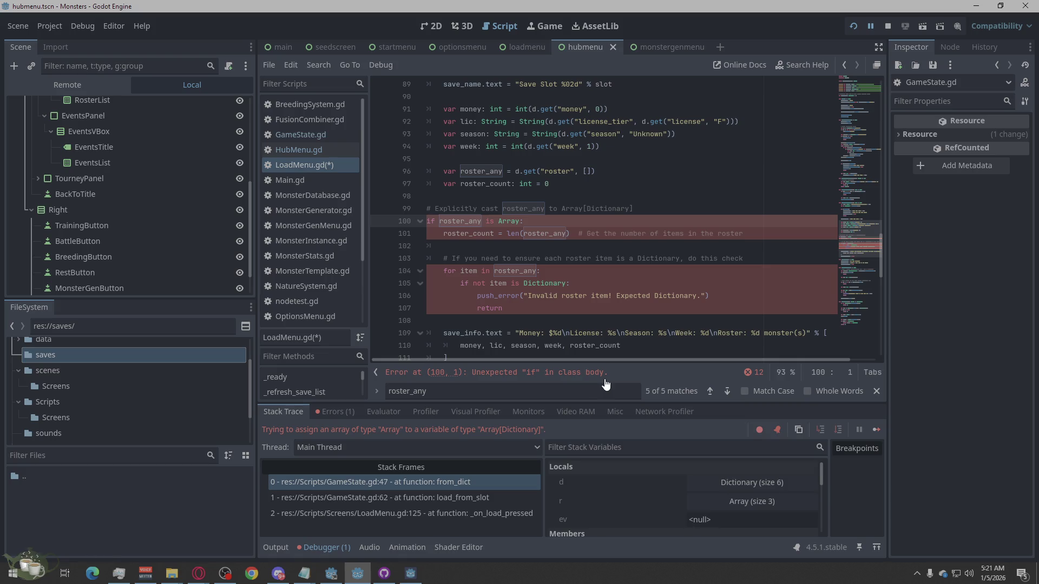
{"action": "left_click", "coordinate": [327, 412]}
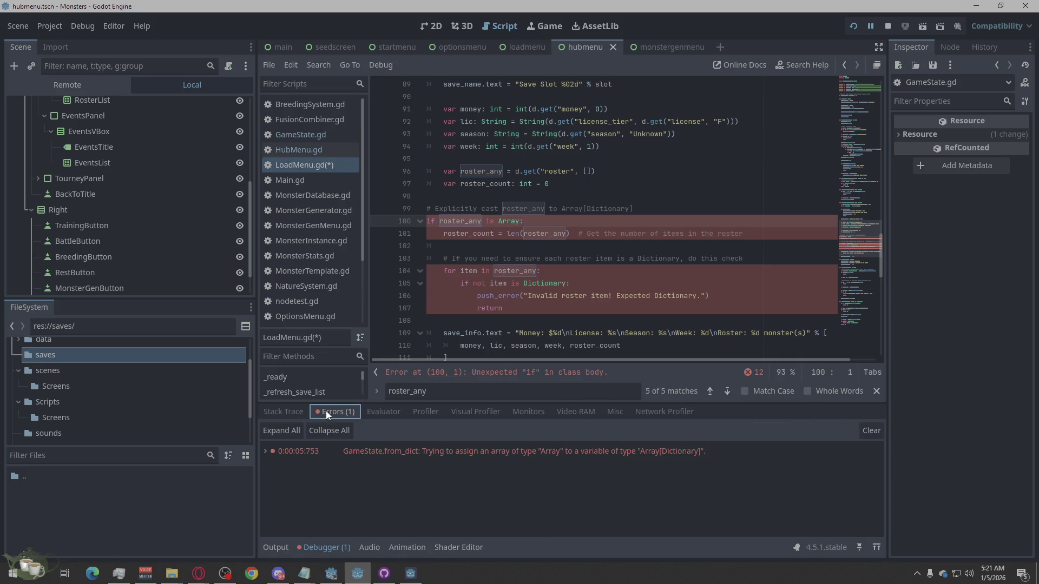
Copy the error message and step through the roster_any Find matches around line 100
{"action": "right_click", "coordinate": [604, 373]}
{"action": "left_click", "coordinate": [342, 166]}
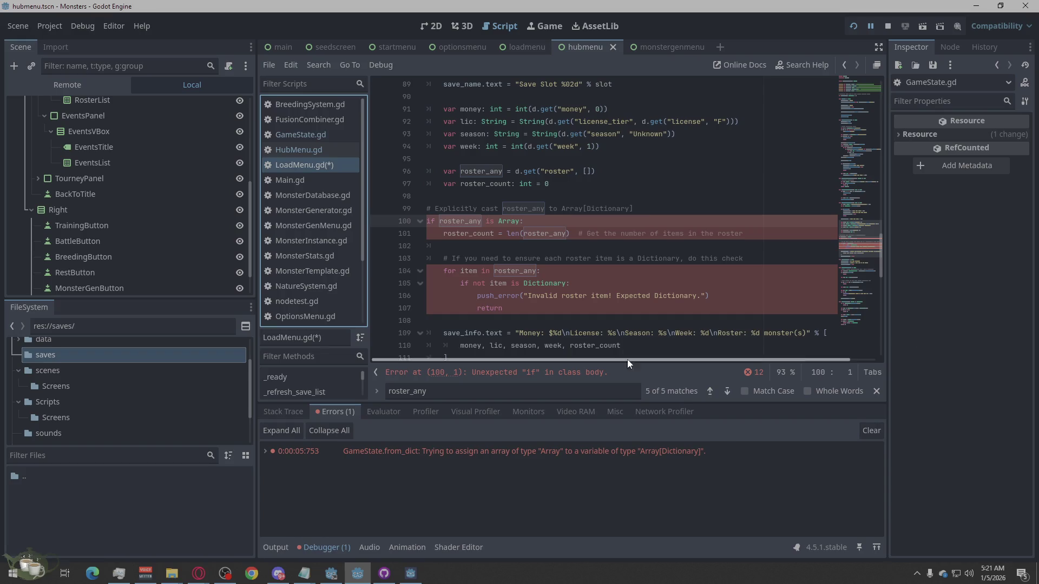
{"action": "left_click", "coordinate": [727, 391]}
{"action": "left_click", "coordinate": [727, 391]}
{"action": "left_click", "coordinate": [727, 391]}
{"action": "left_click", "coordinate": [727, 391]}
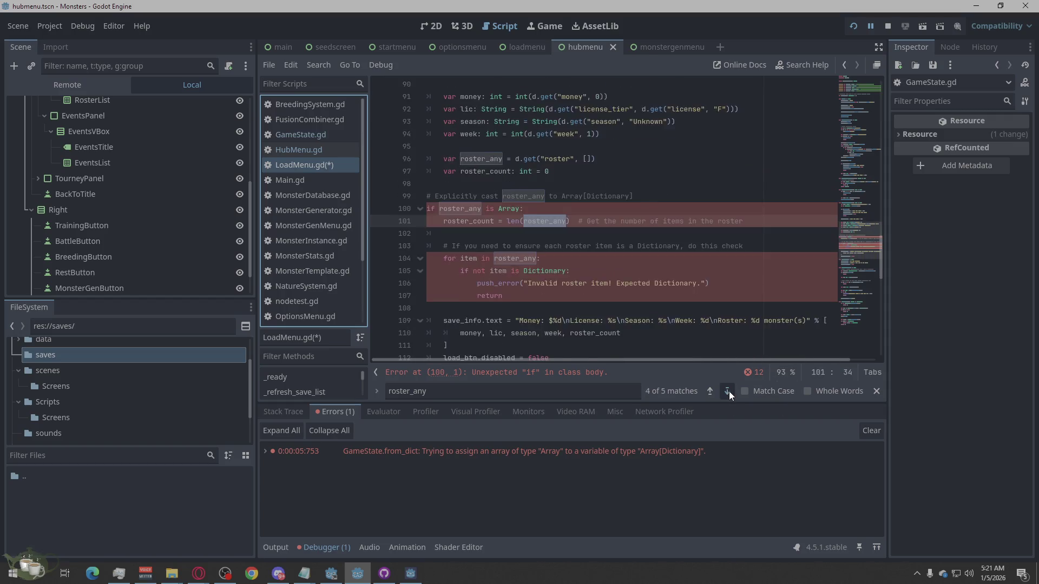
{"action": "left_click", "coordinate": [727, 391]}
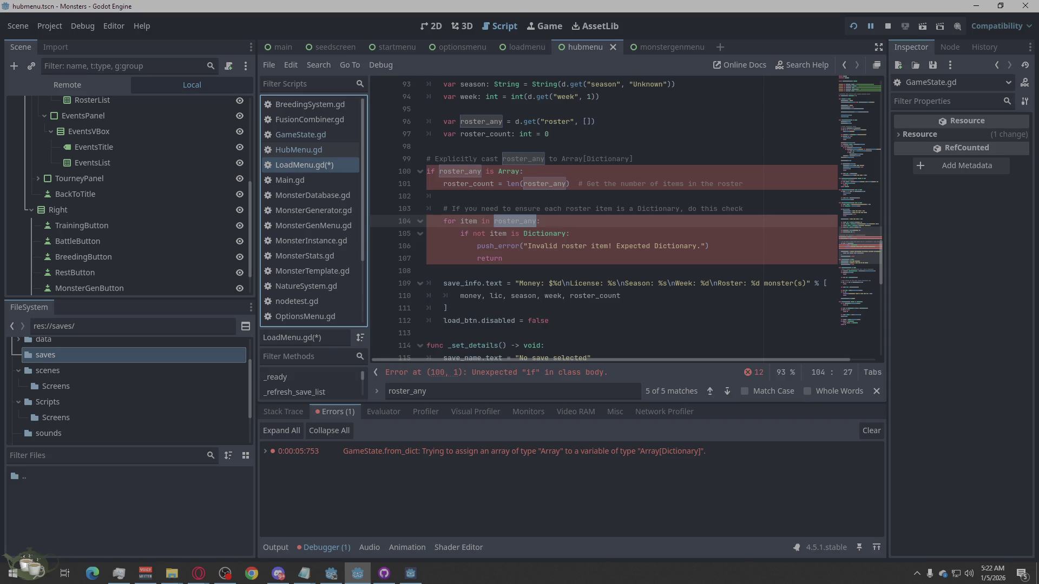
Expand the full list of LoadMenu.gd script parse errors
{"action": "left_click", "coordinate": [198, 574]}
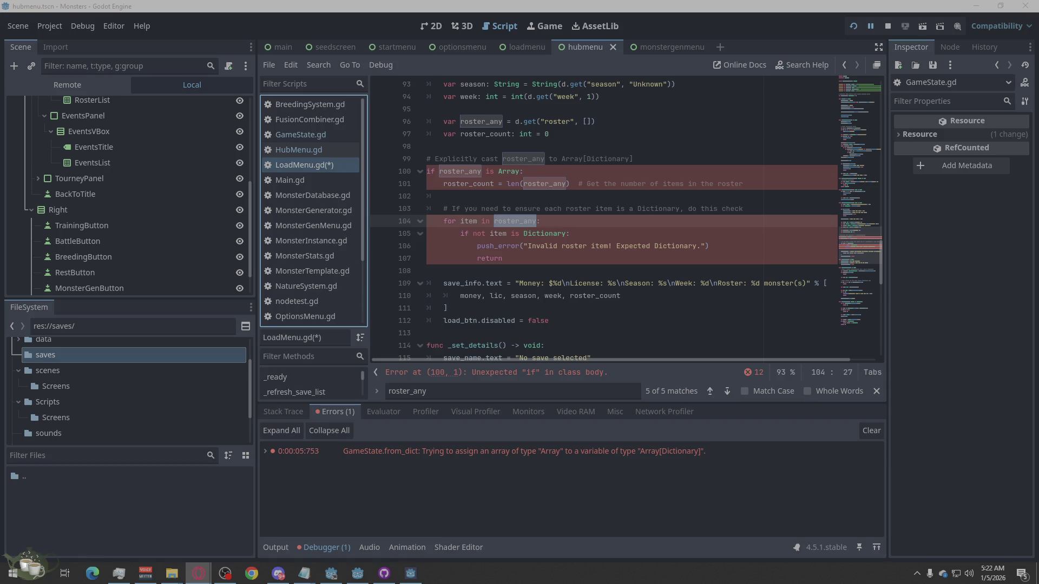
{"action": "left_click", "coordinate": [747, 373]}
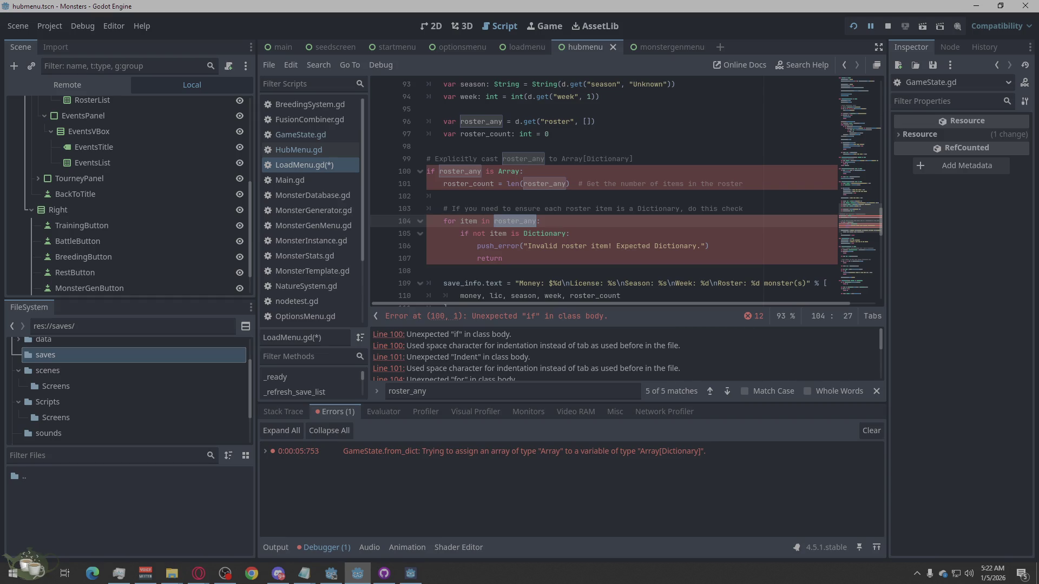
{"action": "key", "text": "alt+Tab"}
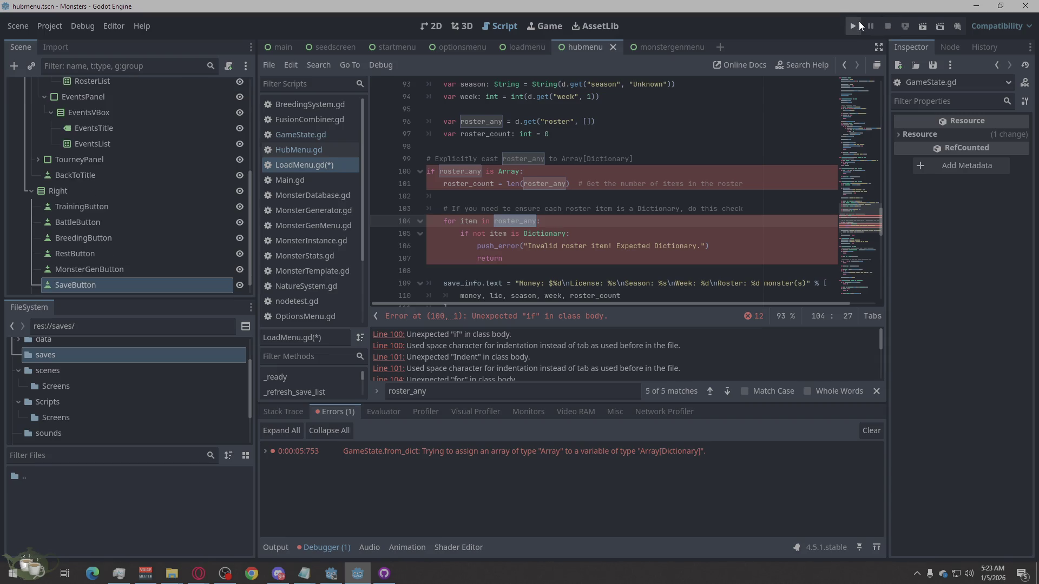
Save and run the project, try Options and Load Game, then stop it
{"action": "left_click", "coordinate": [858, 21]}
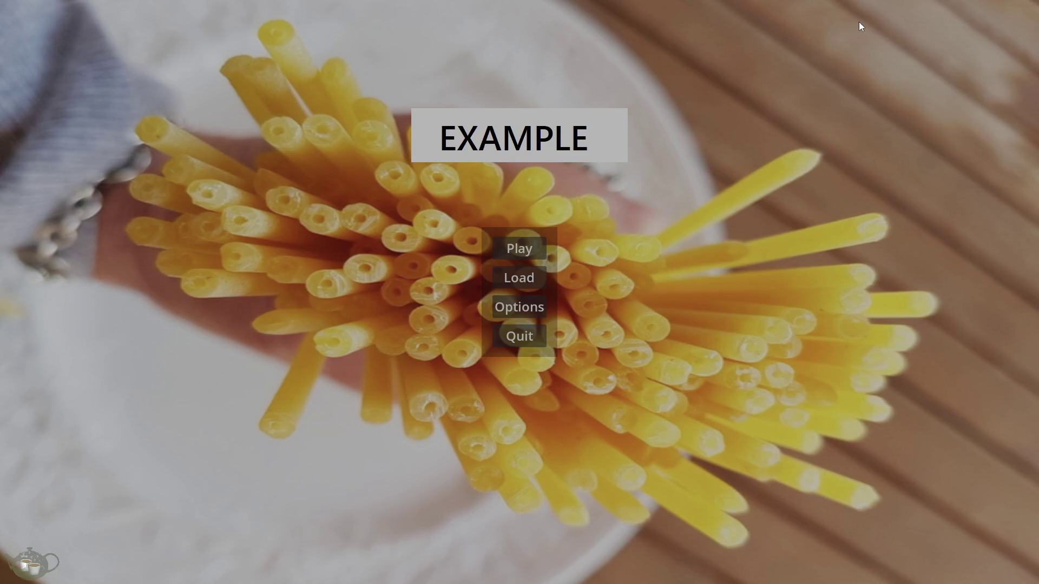
{"action": "left_click", "coordinate": [530, 306]}
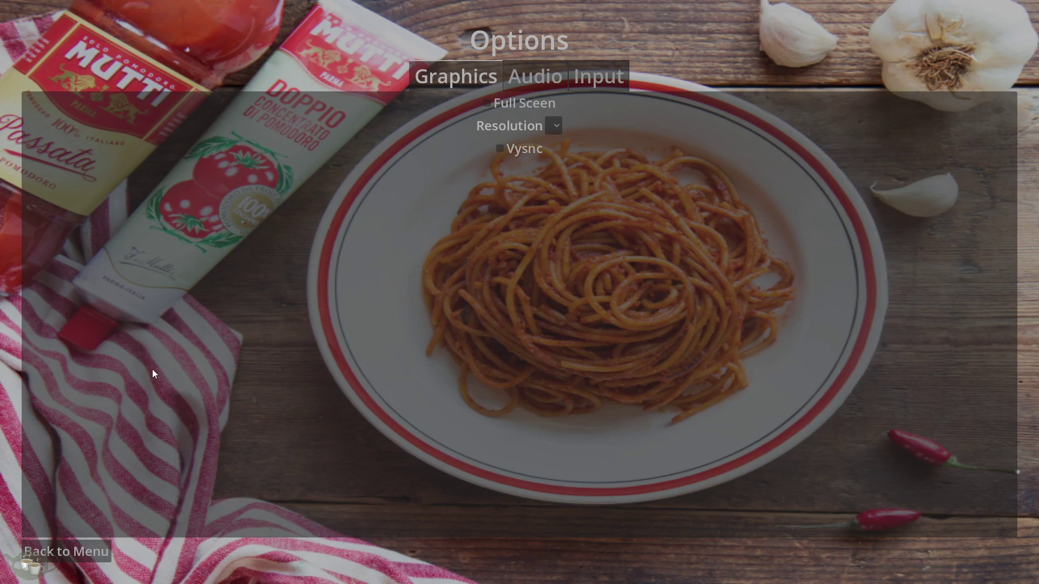
{"action": "left_click", "coordinate": [79, 546]}
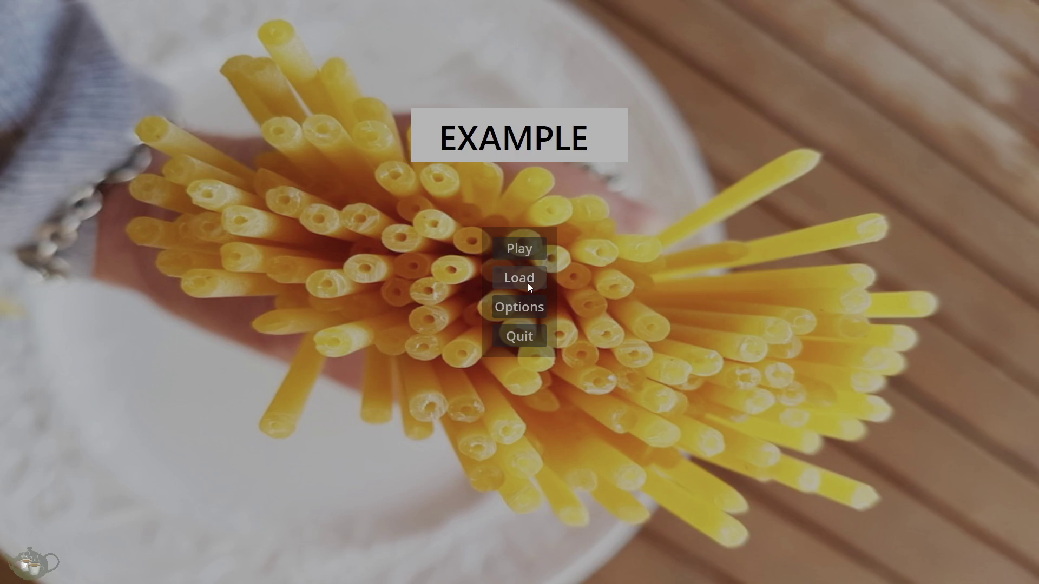
{"action": "left_click", "coordinate": [527, 284]}
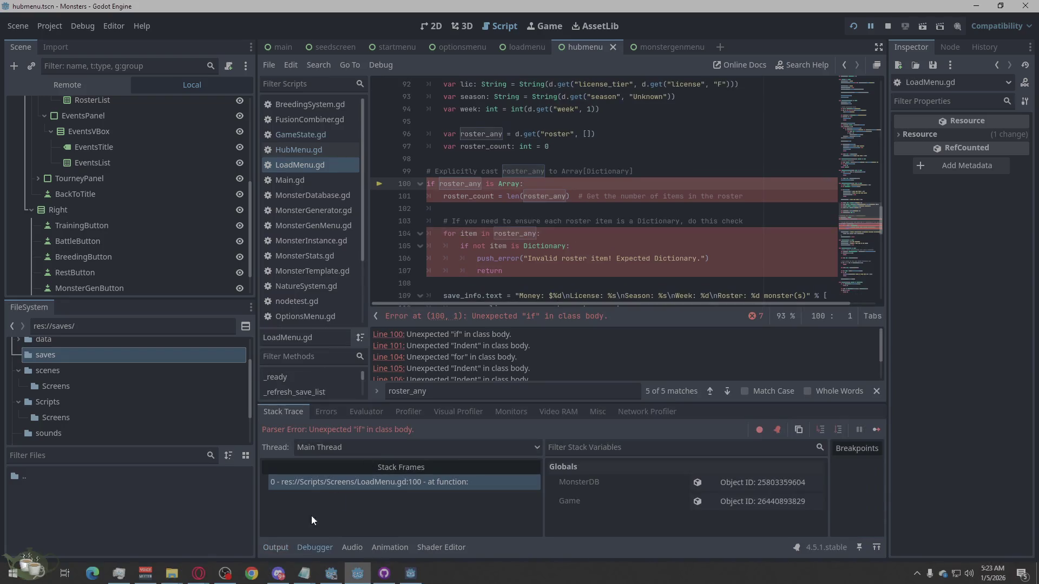
{"action": "left_click", "coordinate": [886, 27]}
Relaunch with F5, enter the hub, go Back to Title, and close the game
{"action": "key", "text": "F5"}
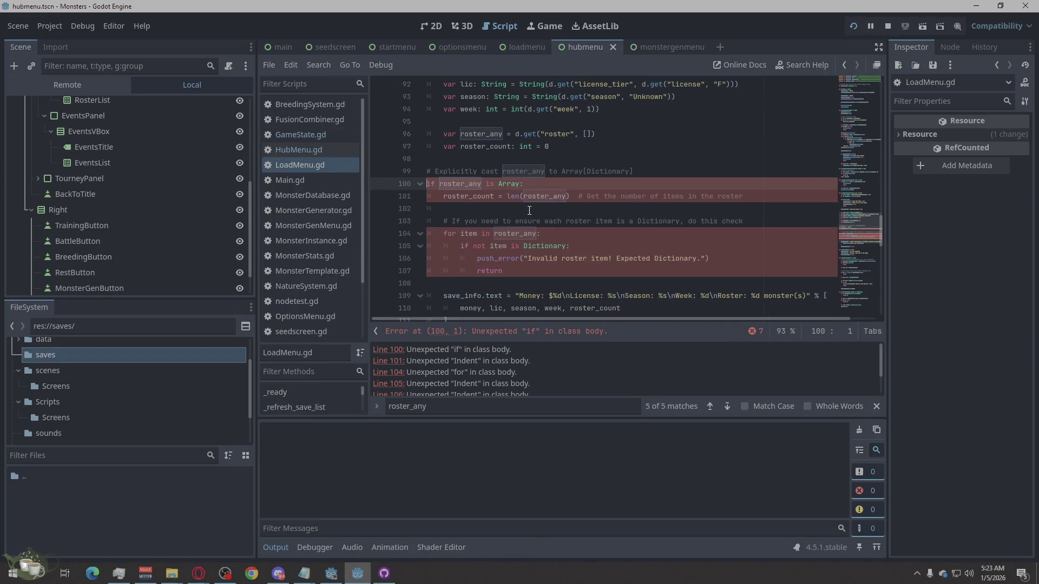
{"action": "left_click", "coordinate": [503, 257]}
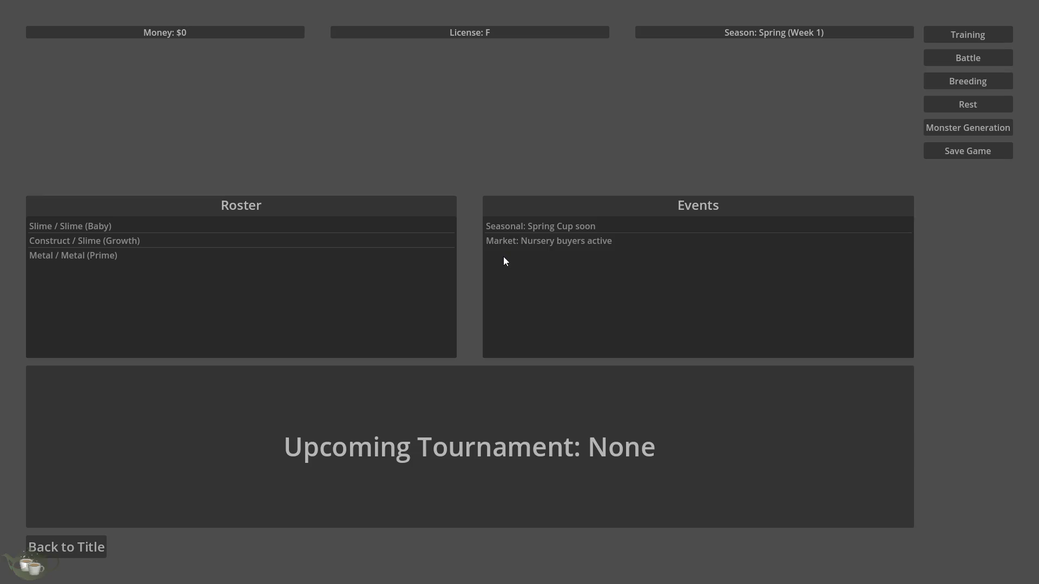
{"action": "left_click", "coordinate": [60, 549]}
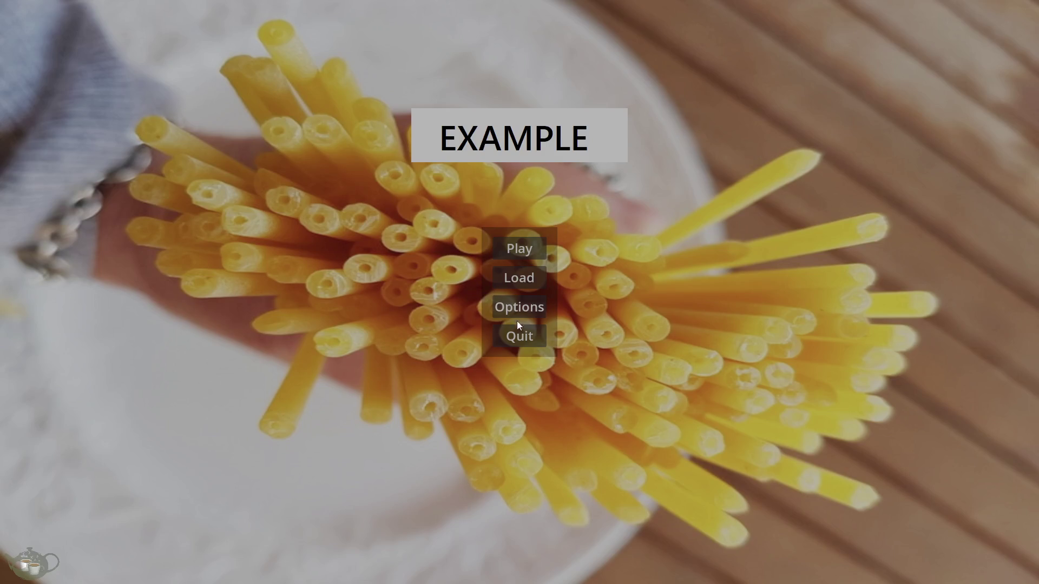
{"action": "left_click", "coordinate": [518, 335]}
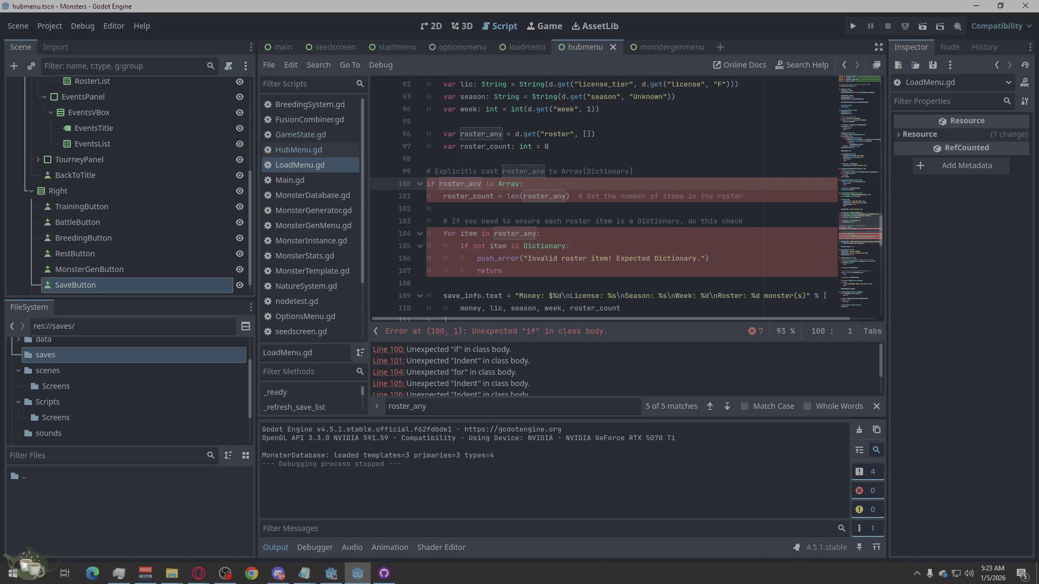
{"action": "left_click", "coordinate": [331, 574]}
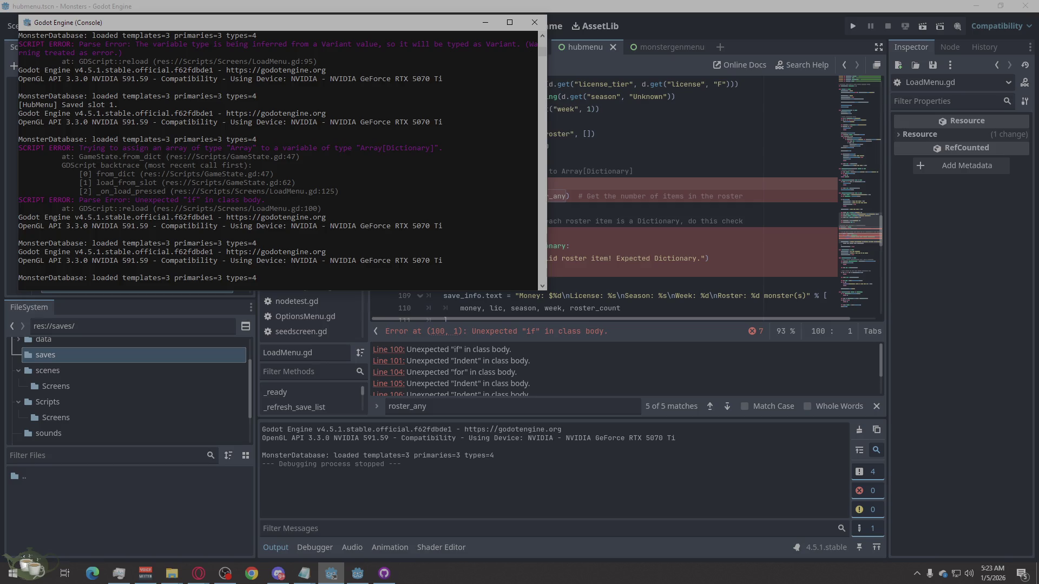
{"action": "left_click", "coordinate": [199, 574]}
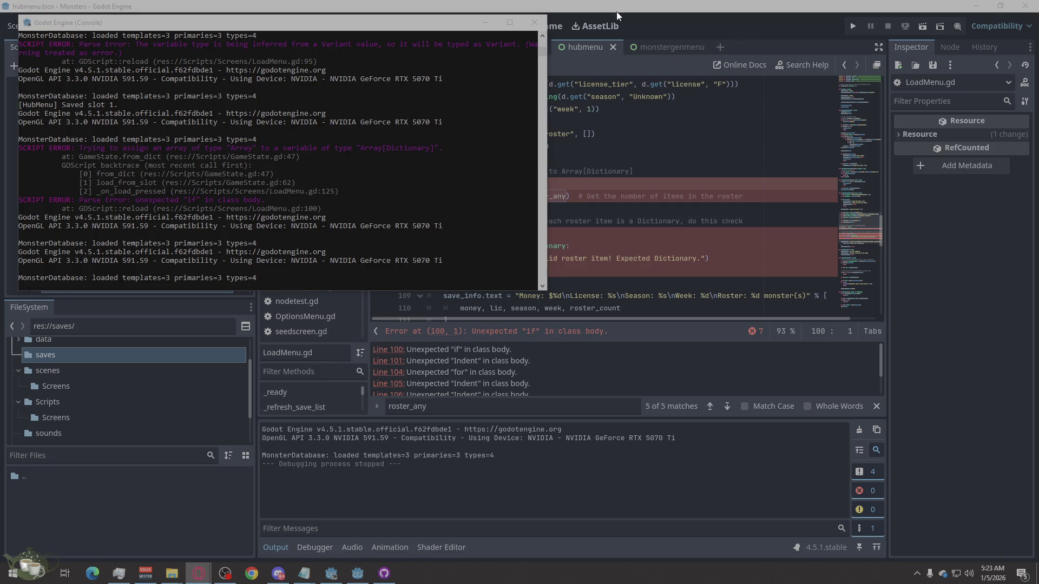
{"action": "left_click", "coordinate": [644, 4]}
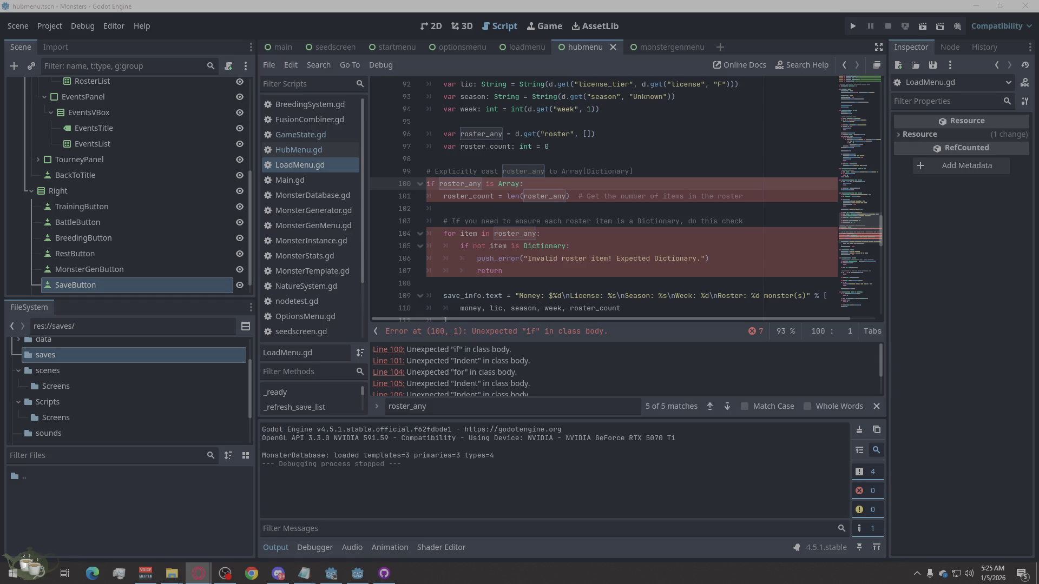
Indent LoadMenu.gd lines 100 and 104–107 one level each with Tab
{"action": "left_click", "coordinate": [527, 298]}
{"action": "left_click", "coordinate": [530, 290]}
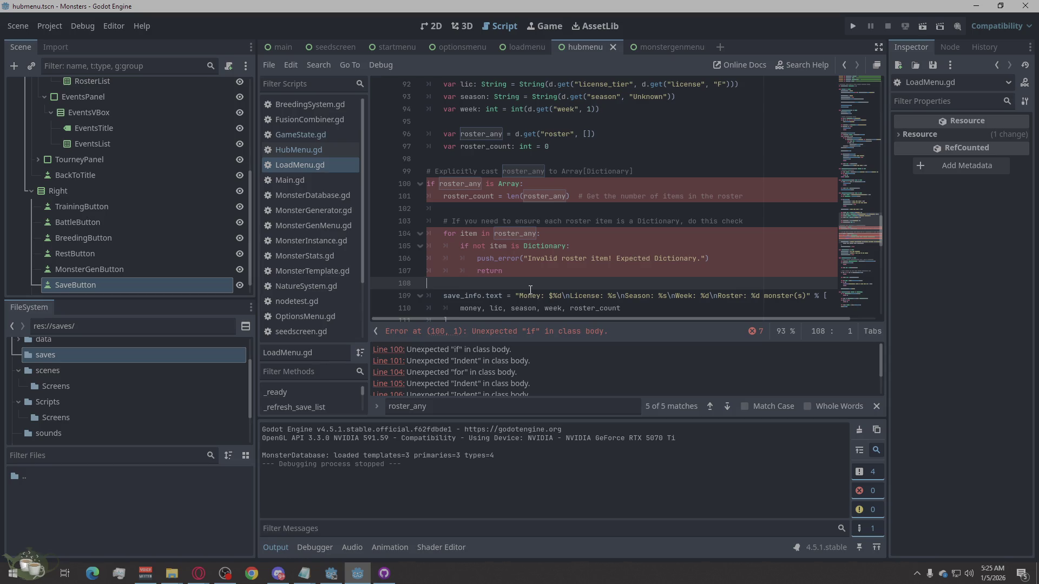
{"action": "scroll", "coordinate": [530, 290], "scroll_direction": "up", "scroll_amount": 1}
{"action": "scroll", "coordinate": [430, 230], "scroll_direction": "down", "scroll_amount": 1}
{"action": "left_click", "coordinate": [427, 184]}
{"action": "key", "text": "Tab"}
{"action": "left_click", "coordinate": [445, 236]}
{"action": "key", "text": "Tab"}
{"action": "left_click", "coordinate": [460, 246]}
{"action": "key", "text": "Tab"}
{"action": "left_click", "coordinate": [473, 261]}
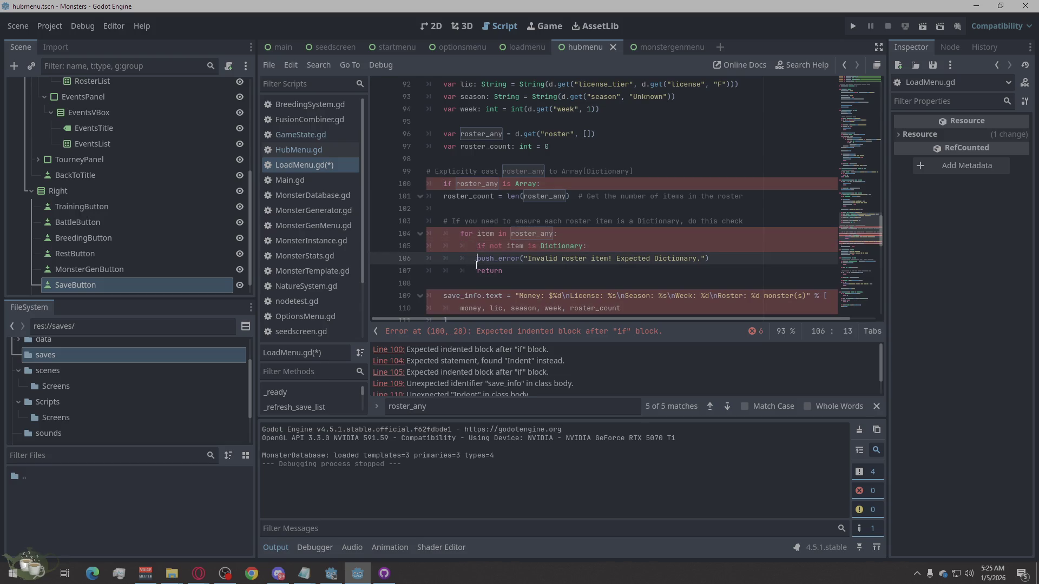
{"action": "key", "text": "Tab"}
{"action": "left_click", "coordinate": [476, 271]}
{"action": "key", "text": "Tab"}
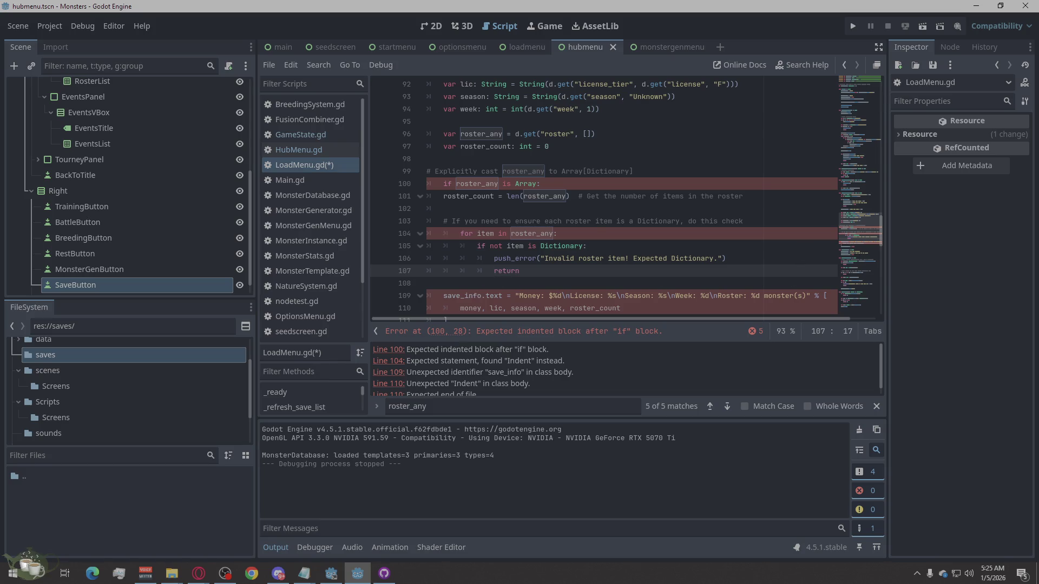
Replace the entire LoadMenu.gd with the corrected script, save it, and run with F5
{"action": "left_click", "coordinate": [198, 573]}
{"action": "right_click", "coordinate": [463, 210]}
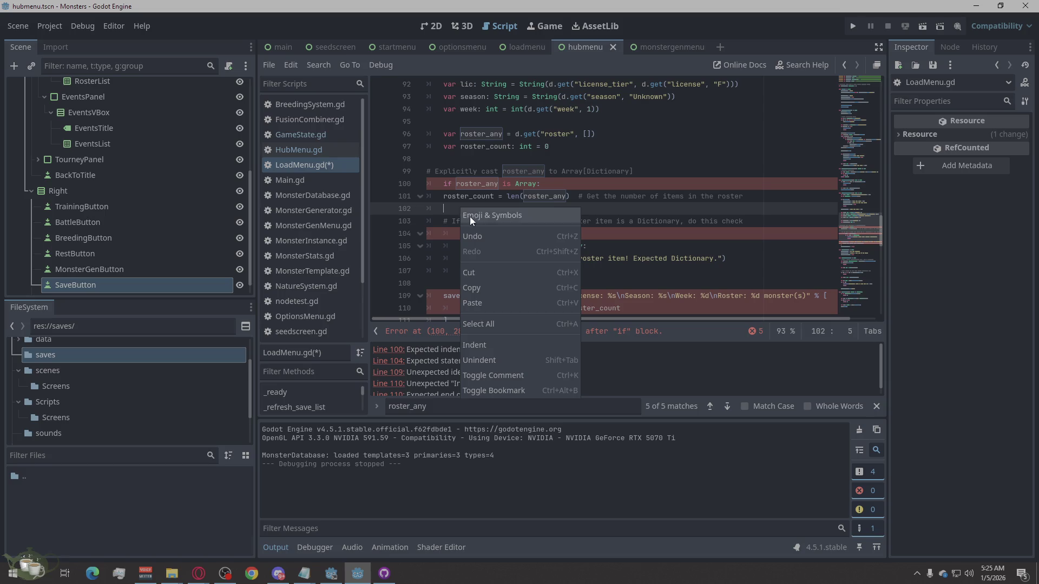
{"action": "left_click", "coordinate": [495, 323]}
{"action": "key", "text": "ctrl+v"}
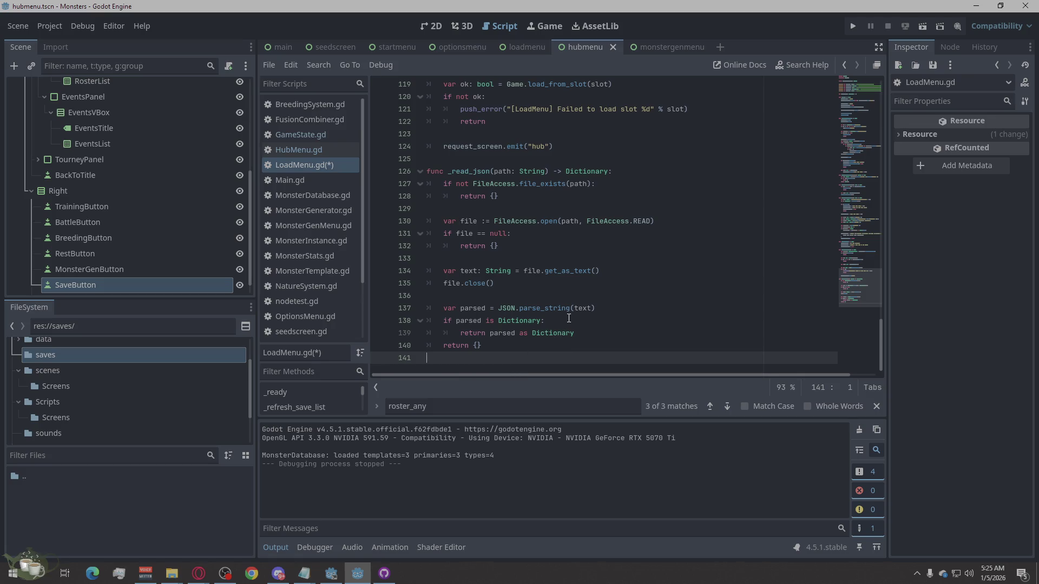
{"action": "key", "text": "ctrl+s"}
{"action": "key", "text": "F5"}
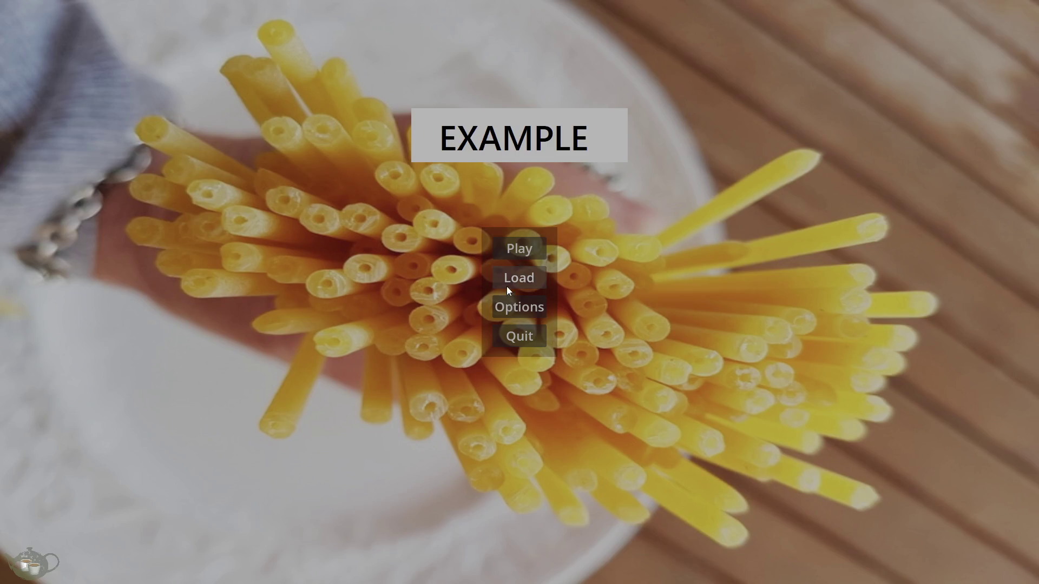
Load Save Slot 01 in the running game and view the debugger's error list
{"action": "left_click", "coordinate": [511, 277]}
{"action": "left_click", "coordinate": [160, 89]}
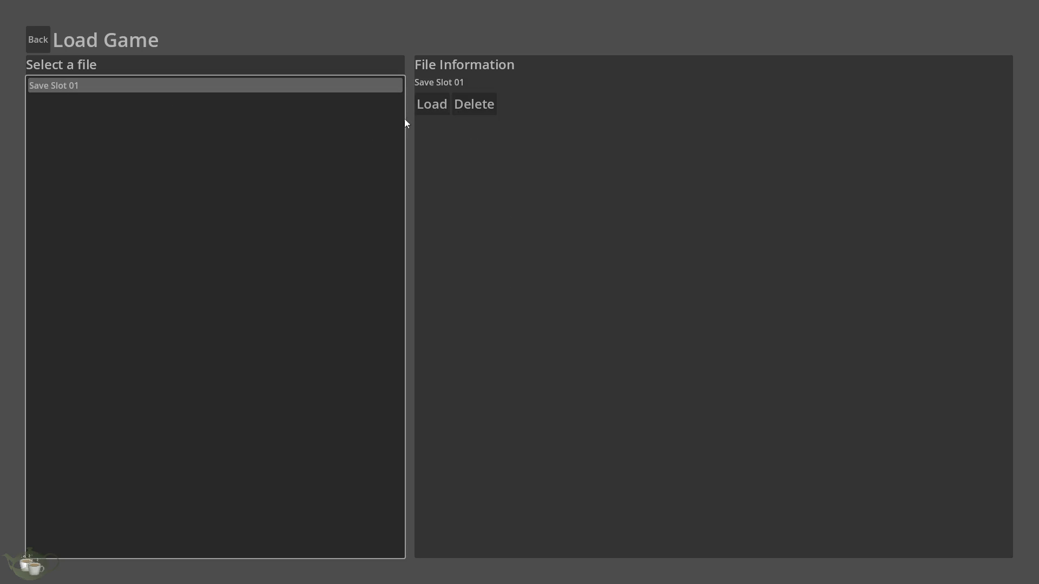
{"action": "left_click", "coordinate": [449, 105]}
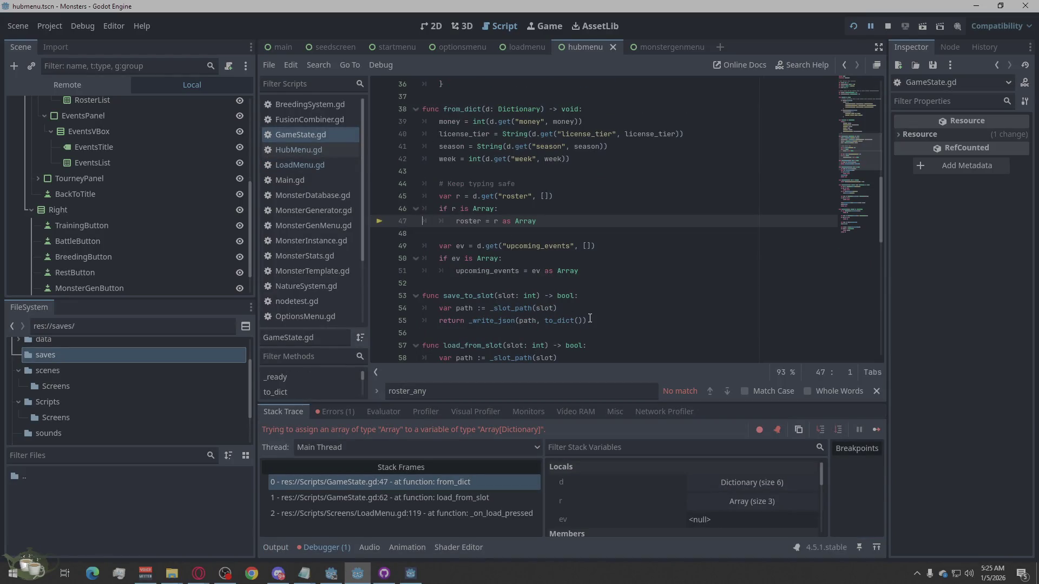
{"action": "left_click", "coordinate": [336, 413]}
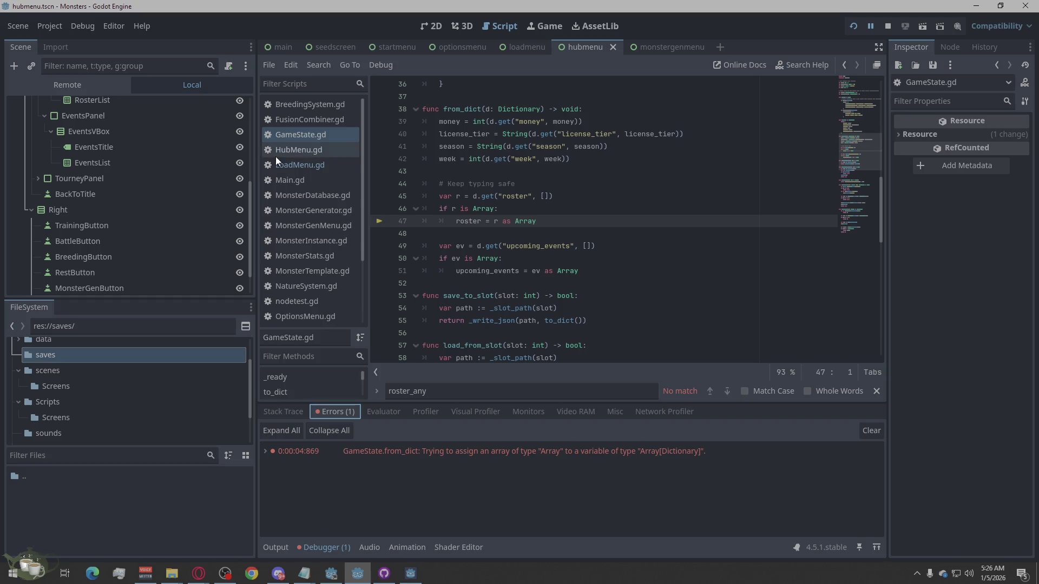
Select all of GameState.gd and copy it via the editor context menu
{"action": "left_click", "coordinate": [301, 136]}
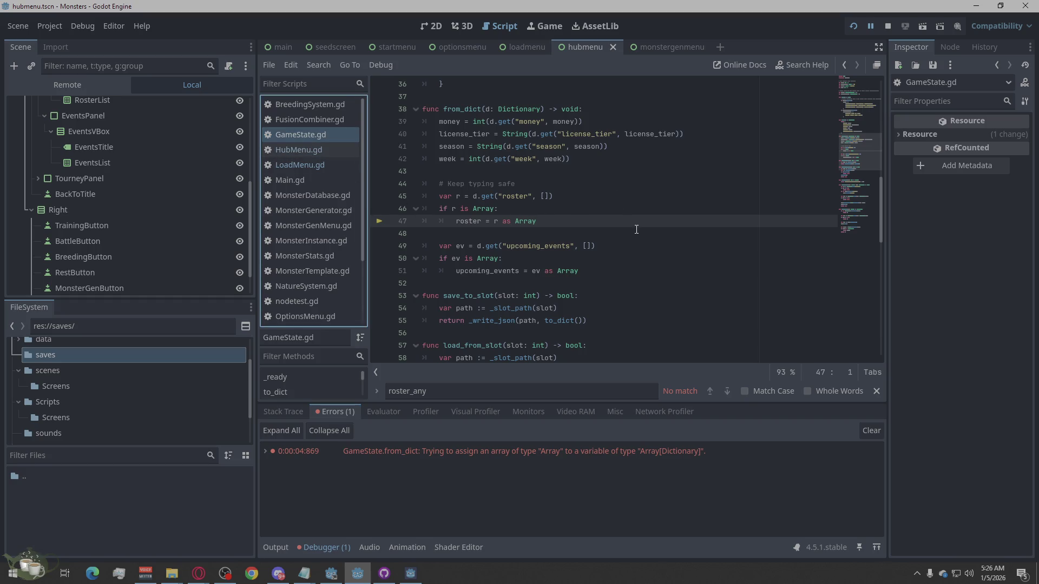
{"action": "scroll", "coordinate": [636, 229], "scroll_direction": "down", "scroll_amount": 10}
{"action": "left_click", "coordinate": [580, 334]}
{"action": "right_click", "coordinate": [578, 341]}
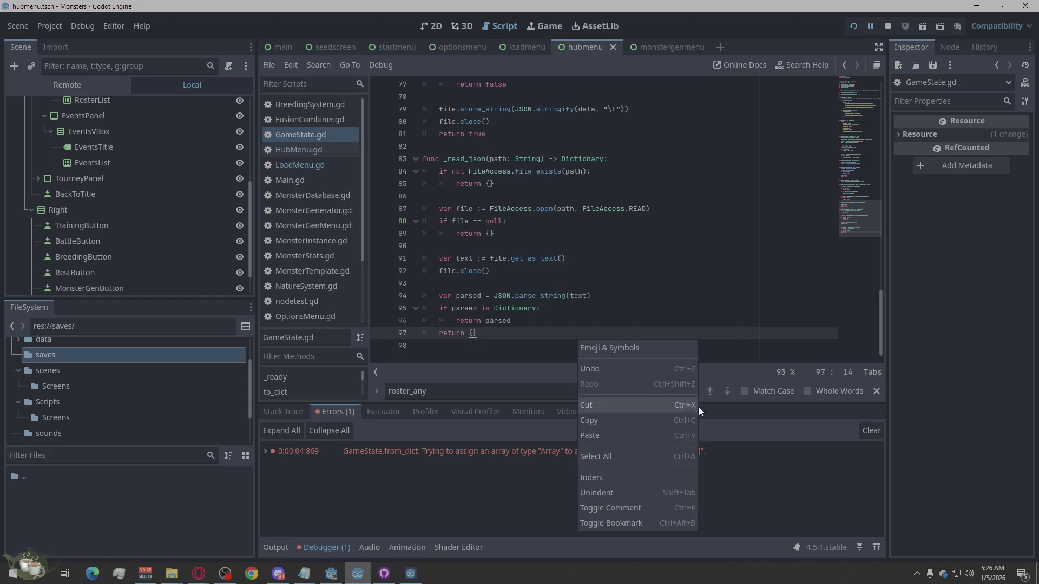
{"action": "left_click", "coordinate": [657, 458]}
{"action": "right_click", "coordinate": [570, 319]}
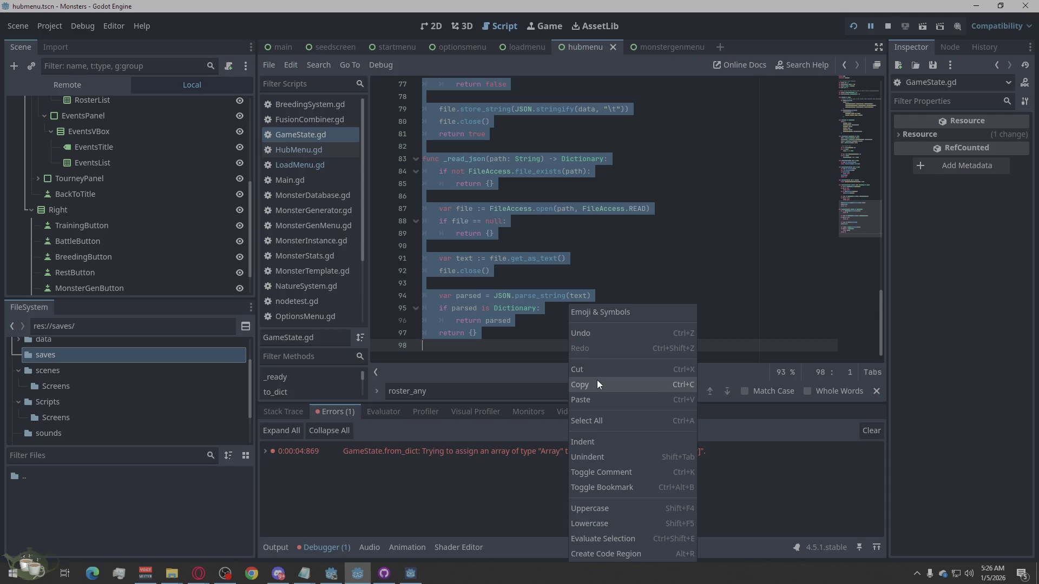
{"action": "left_click", "coordinate": [596, 380]}
{"action": "left_click", "coordinate": [658, 321]}
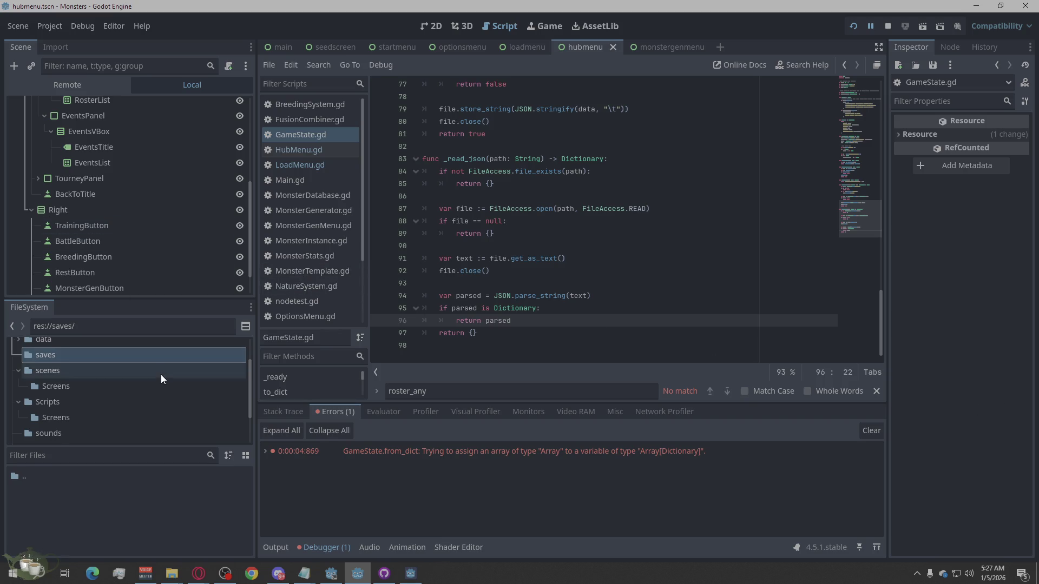
{"action": "scroll", "coordinate": [161, 376], "scroll_direction": "up", "scroll_amount": 3}
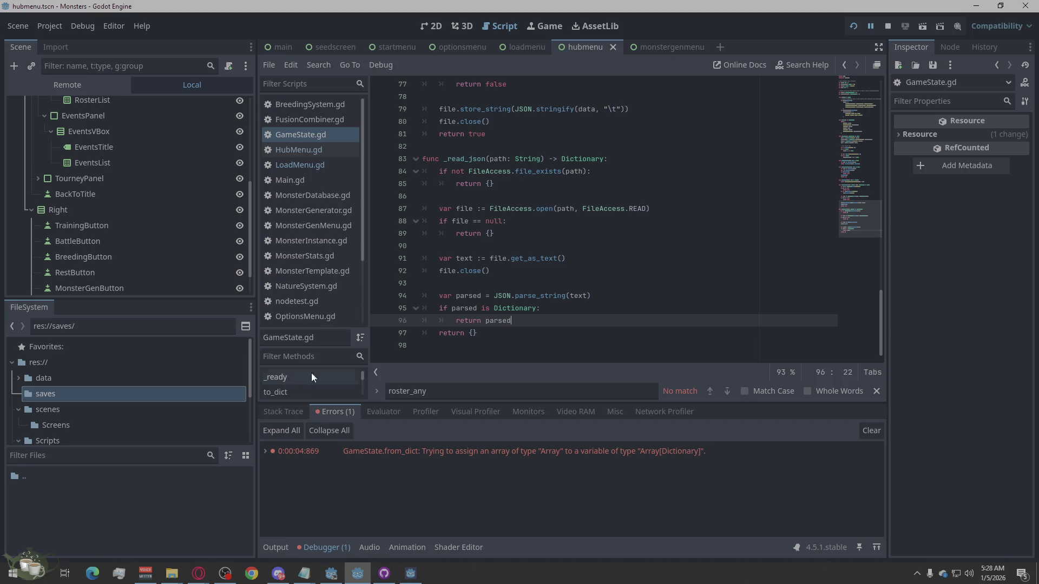
Navigate the FileSystem dock from the root folder into the Scripts folder
{"action": "scroll", "coordinate": [95, 428], "scroll_direction": "down", "scroll_amount": 3}
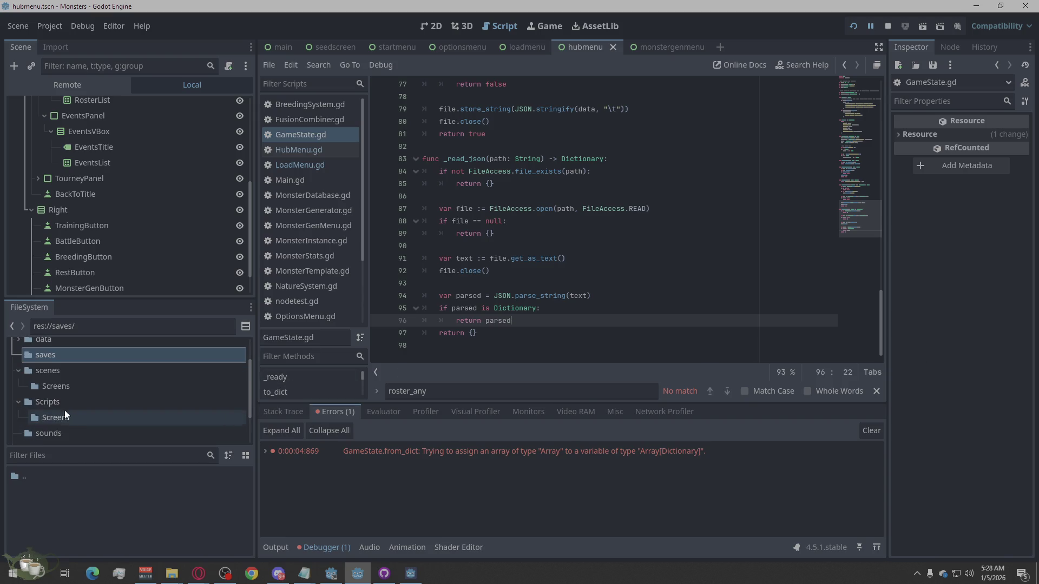
{"action": "left_click", "coordinate": [57, 401]}
{"action": "scroll", "coordinate": [57, 400], "scroll_direction": "down", "scroll_amount": 2}
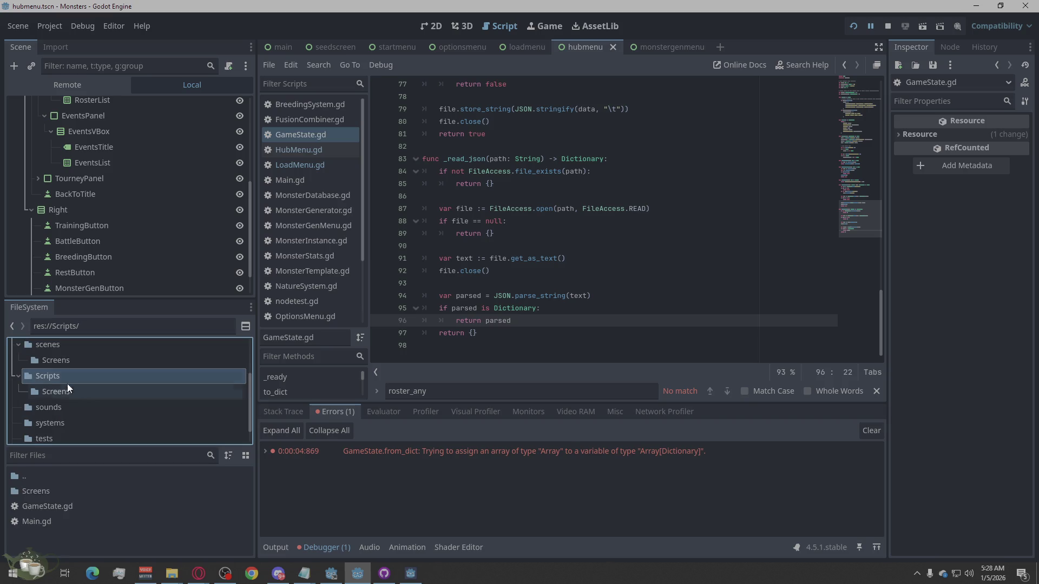
{"action": "left_click", "coordinate": [19, 375]}
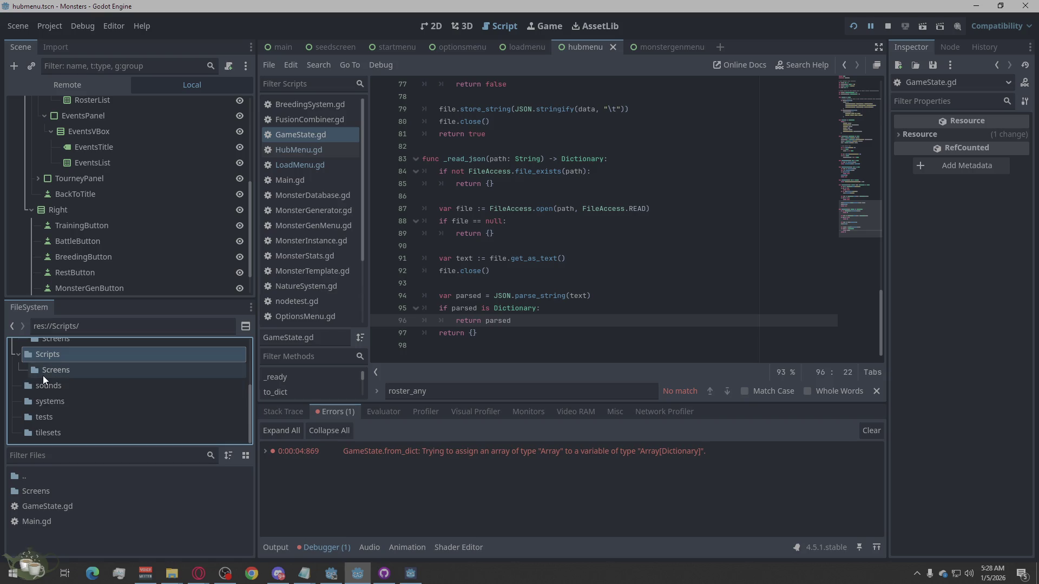
{"action": "scroll", "coordinate": [38, 362], "scroll_direction": "up", "scroll_amount": 1}
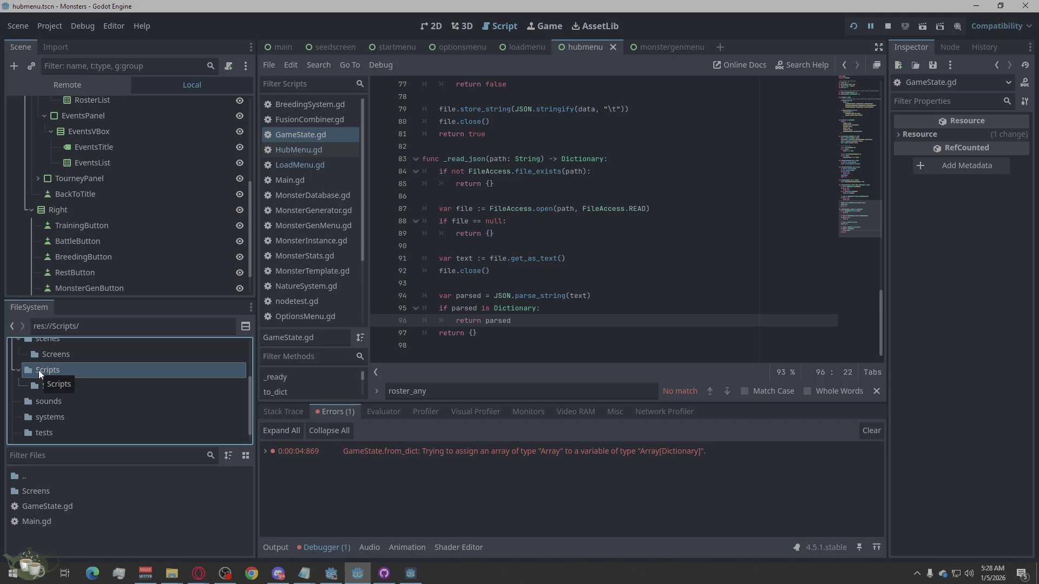
{"action": "double_click", "coordinate": [21, 481]}
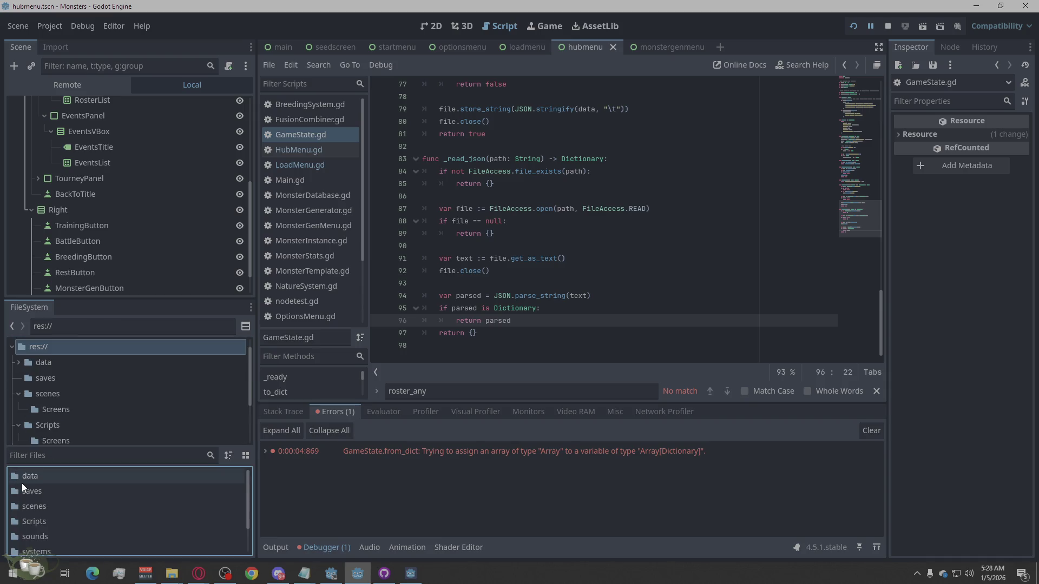
{"action": "double_click", "coordinate": [40, 522]}
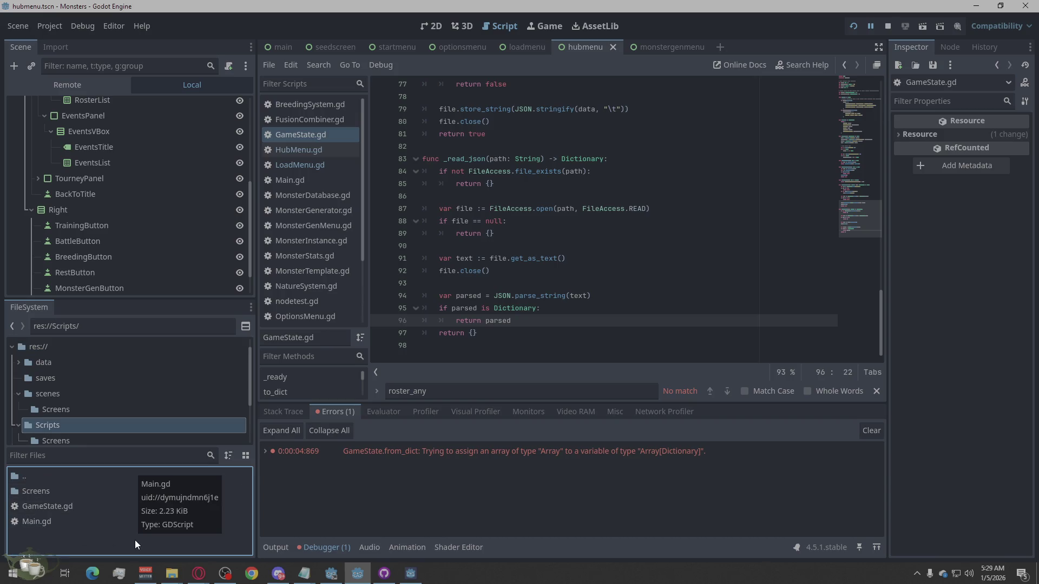
{"action": "scroll", "coordinate": [60, 391], "scroll_direction": "down", "scroll_amount": 2}
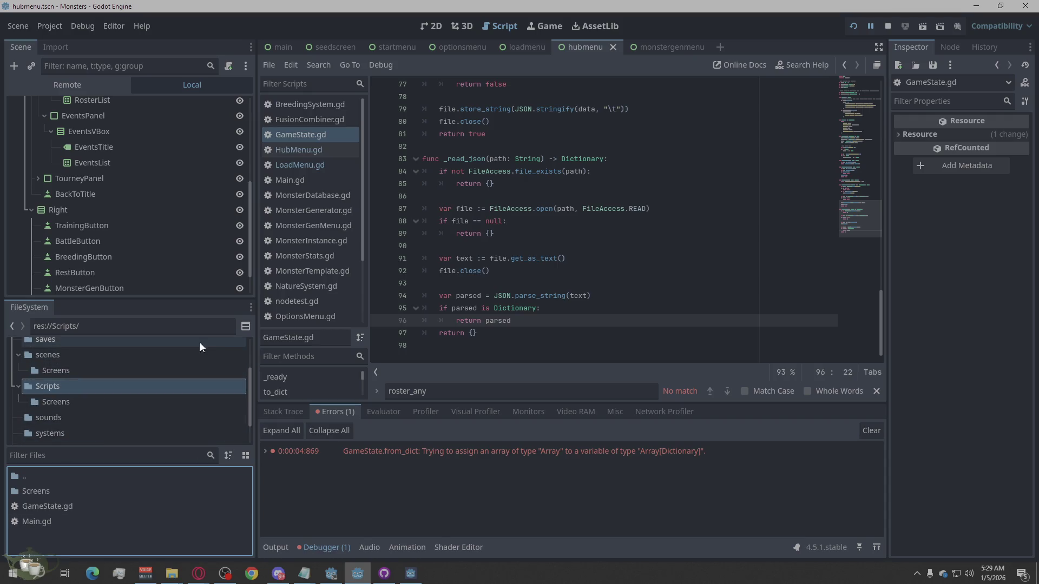
Toggle the FileSystem split view on and back off, then scroll the tree
{"action": "left_click", "coordinate": [251, 330]}
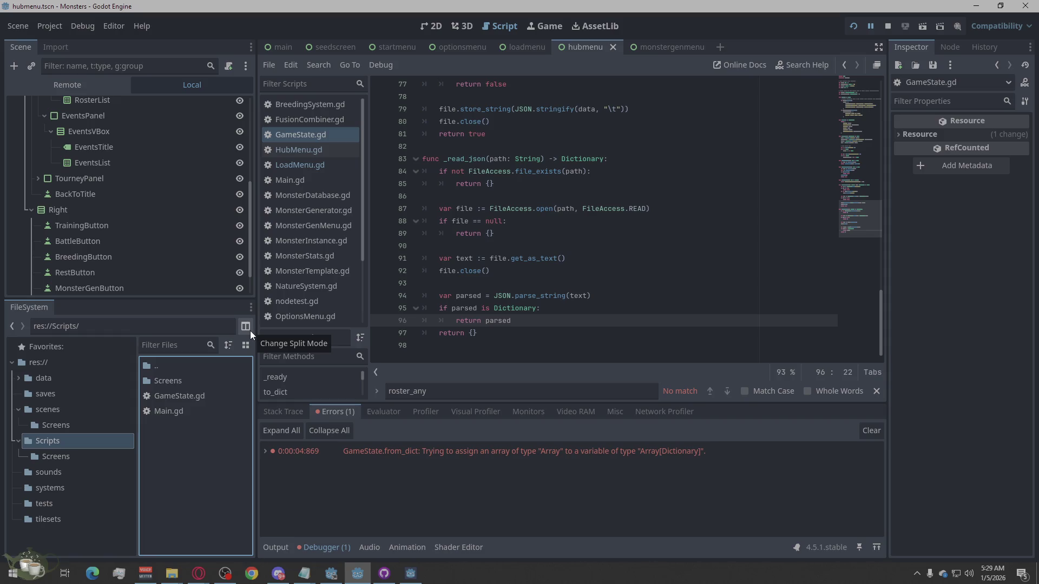
{"action": "left_click", "coordinate": [250, 330]}
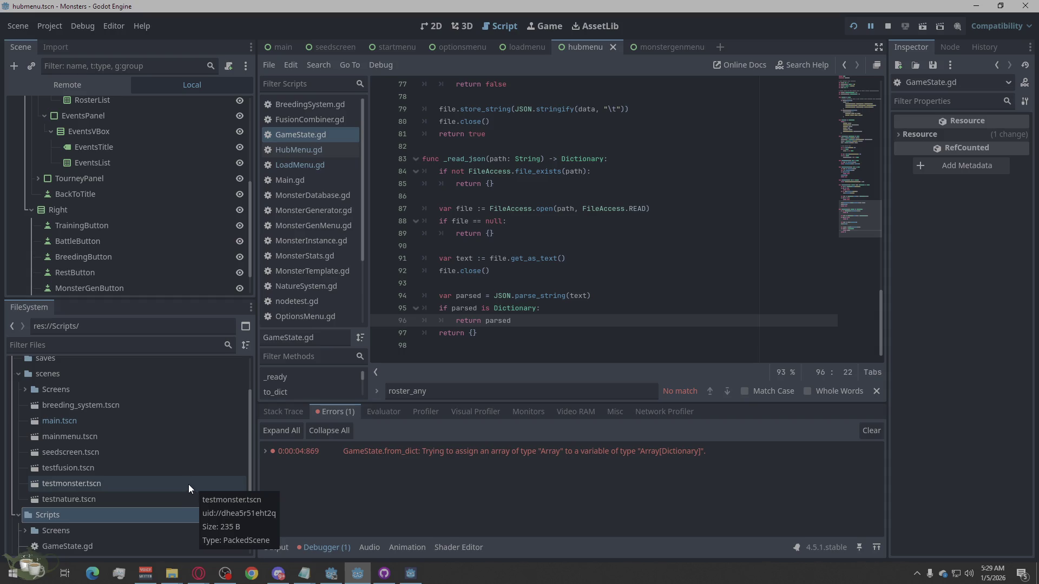
{"action": "scroll", "coordinate": [147, 441], "scroll_direction": "down", "scroll_amount": 3}
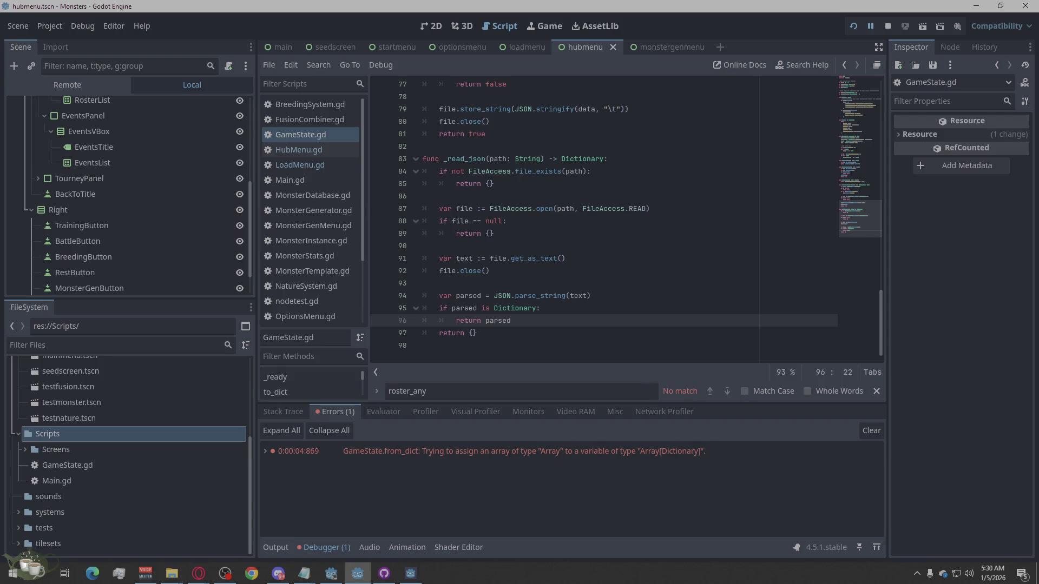
Search GameState.gd for 'from_dict' without the parentheses in the Find bar
{"action": "left_click", "coordinate": [198, 573]}
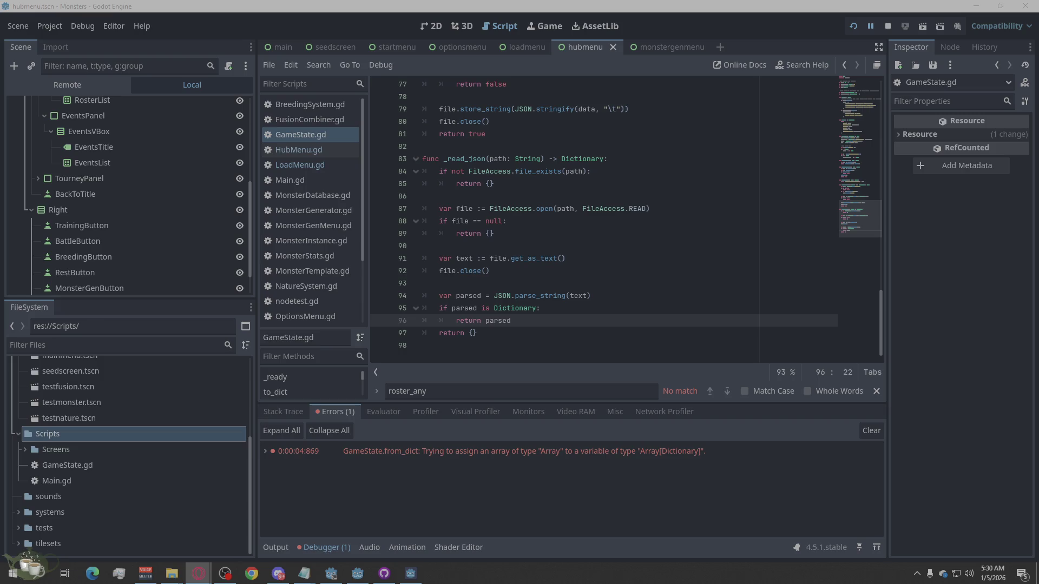
{"action": "left_click", "coordinate": [488, 396]}
{"action": "key", "text": "ctrl+a"}
{"action": "type", "text": "from_dict()"}
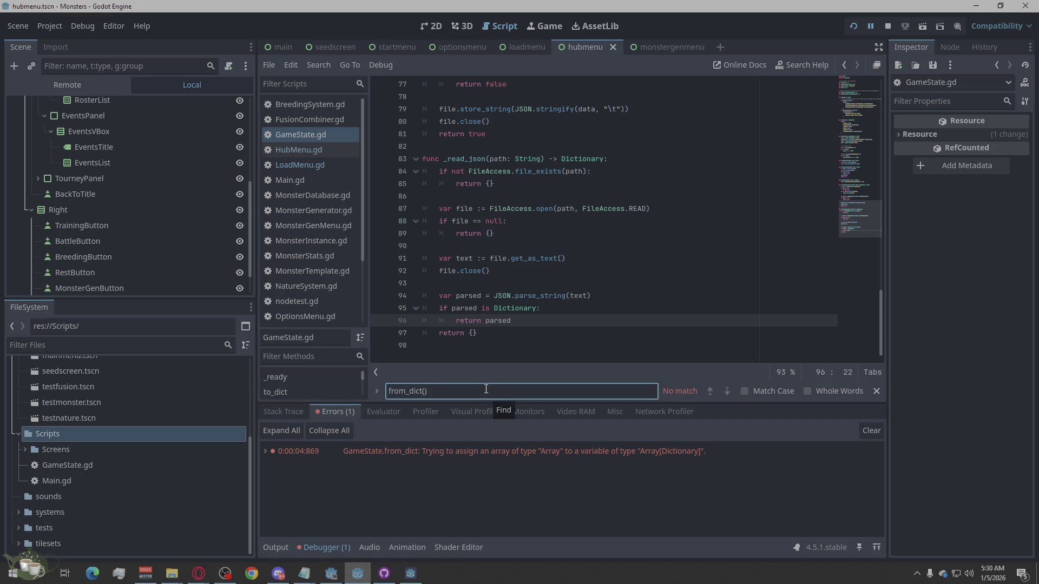
{"action": "left_click", "coordinate": [297, 136]}
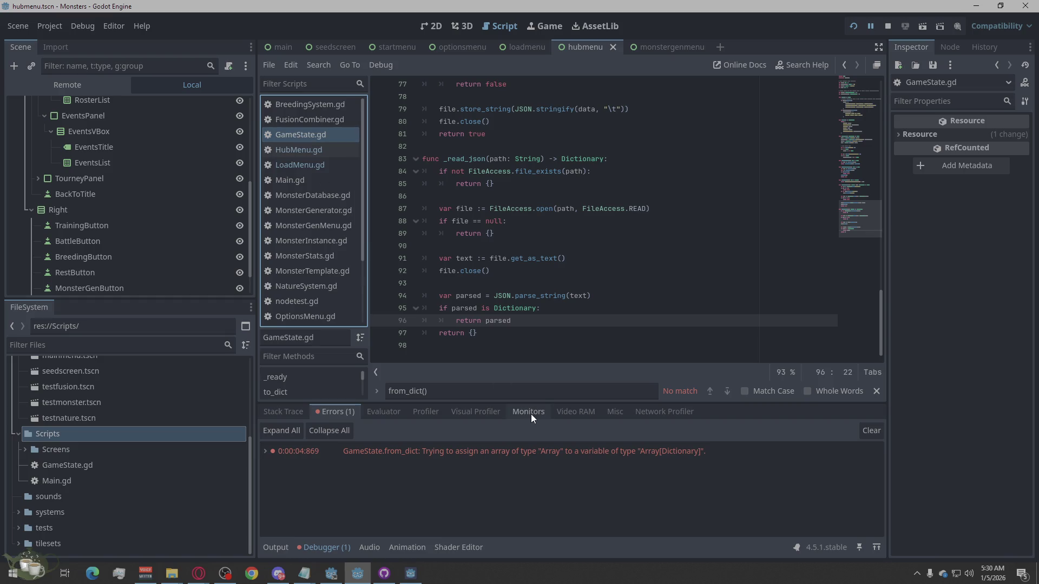
{"action": "left_click", "coordinate": [439, 389]}
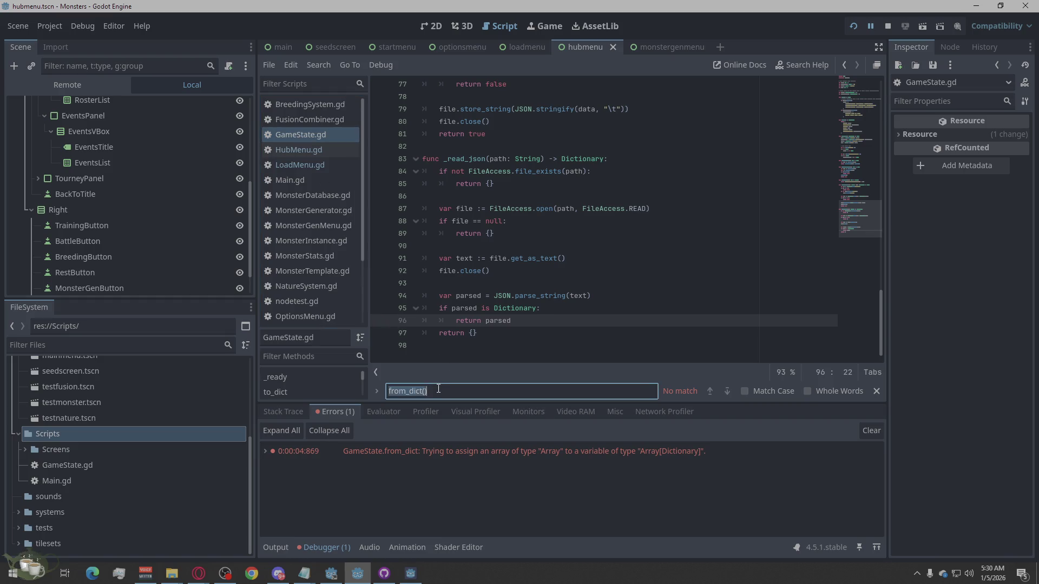
{"action": "key", "text": "ctrl+a"}
{"action": "scroll", "coordinate": [658, 305], "scroll_direction": "up", "scroll_amount": 15}
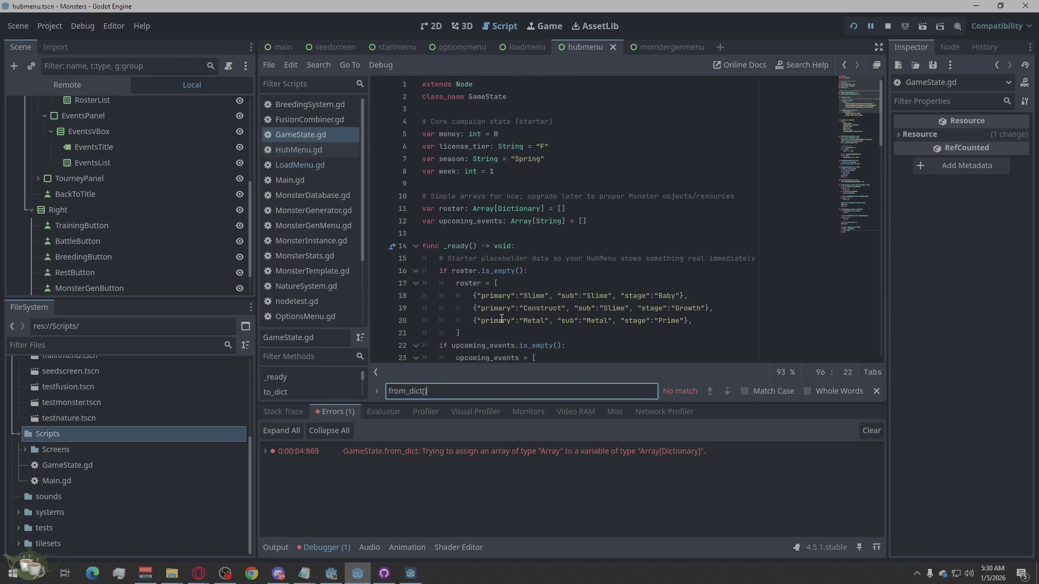
{"action": "scroll", "coordinate": [502, 319], "scroll_direction": "down", "scroll_amount": 15}
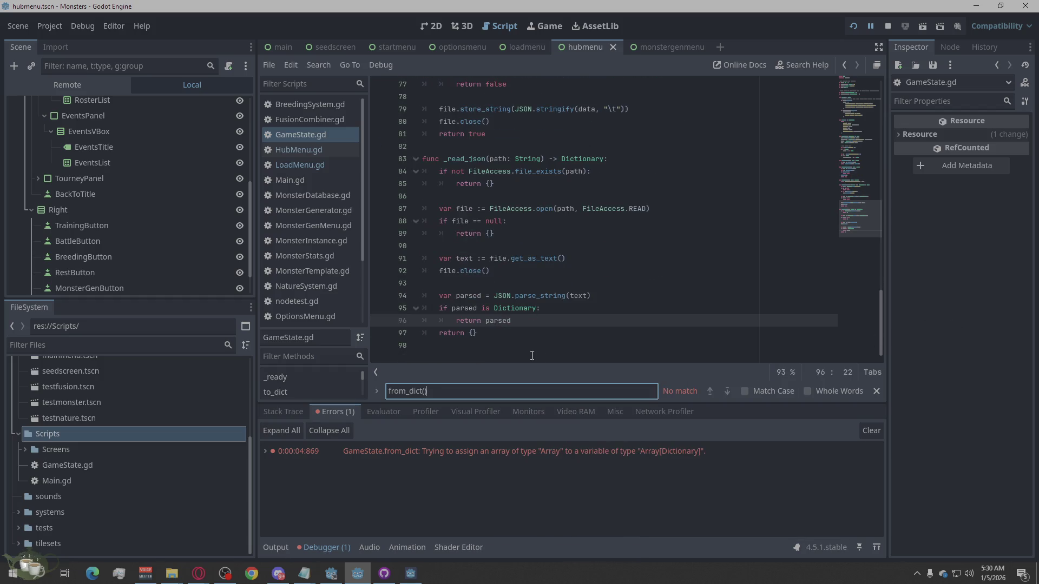
{"action": "key", "text": "BackSpace"}
{"action": "key", "text": "BackSpace"}
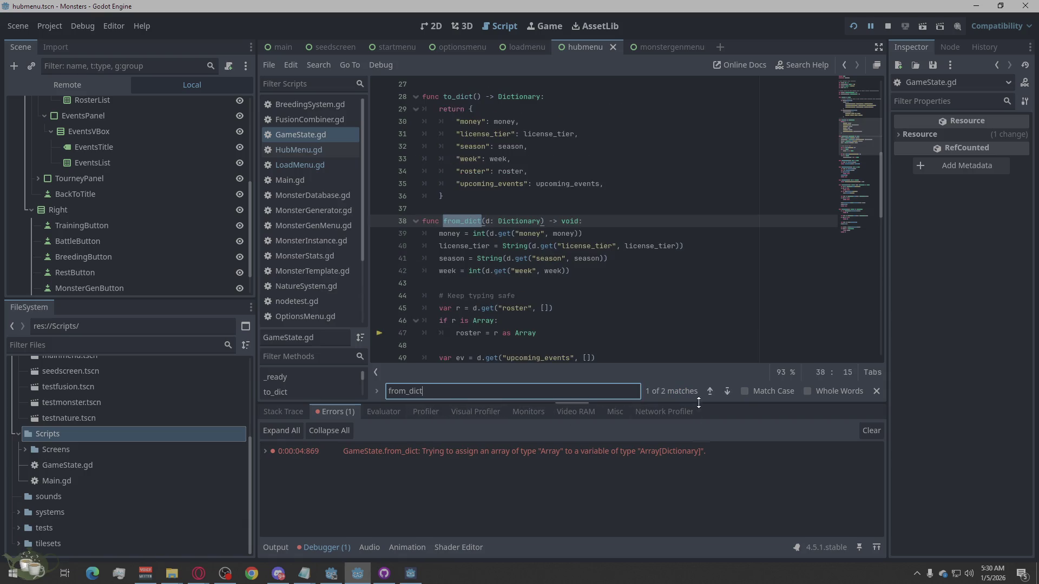
Jump to the from_dict definition on line 38 and select its body through line 51
{"action": "left_click", "coordinate": [707, 392]}
{"action": "left_click", "coordinate": [707, 392]}
{"action": "left_click", "coordinate": [447, 249]}
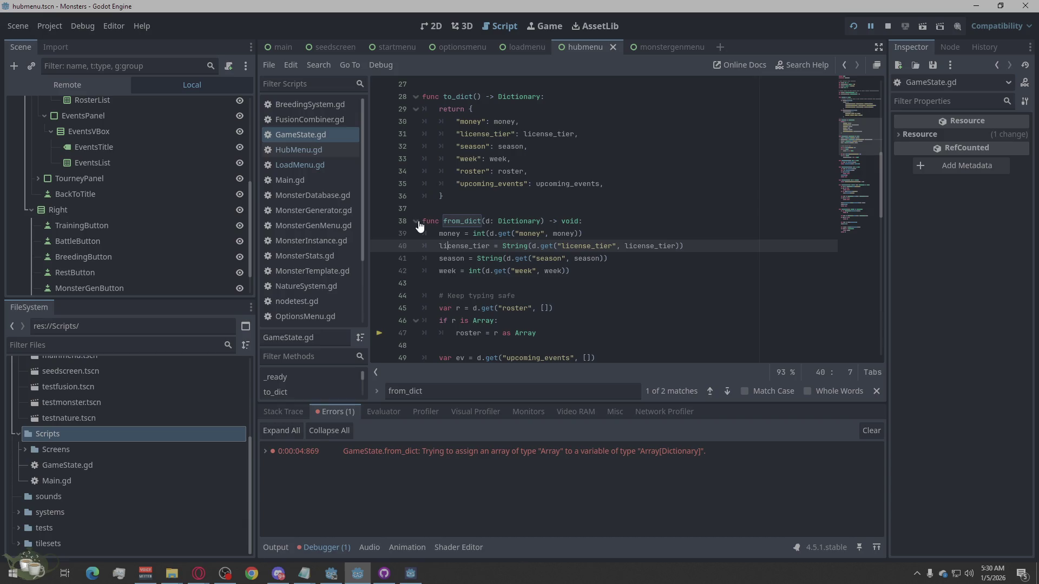
{"action": "mouse_move", "coordinate": [420, 226]}
{"action": "left_mouse_down"}
{"action": "mouse_move", "coordinate": [687, 247]}
{"action": "mouse_move", "coordinate": [595, 259]}
{"action": "mouse_move", "coordinate": [613, 281]}
{"action": "mouse_move", "coordinate": [653, 236]}
{"action": "left_mouse_up"}
{"action": "scroll", "coordinate": [595, 260], "scroll_direction": "down", "scroll_amount": 3}
{"action": "scroll", "coordinate": [613, 281], "scroll_direction": "down", "scroll_amount": 1}
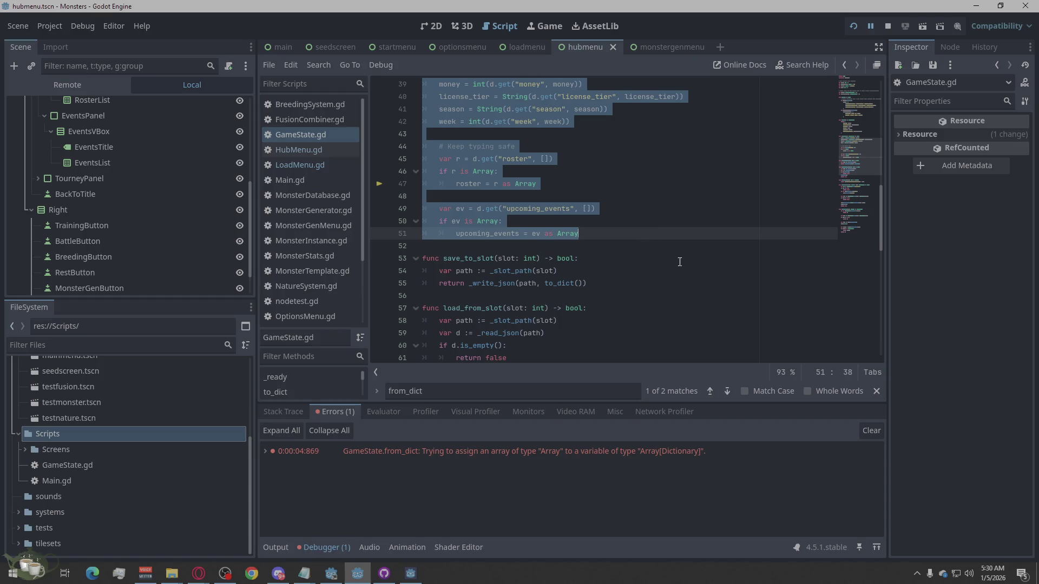
Come back from the browser and open the context menu over the selected from_dict code
{"action": "key", "text": "alt+Tab"}
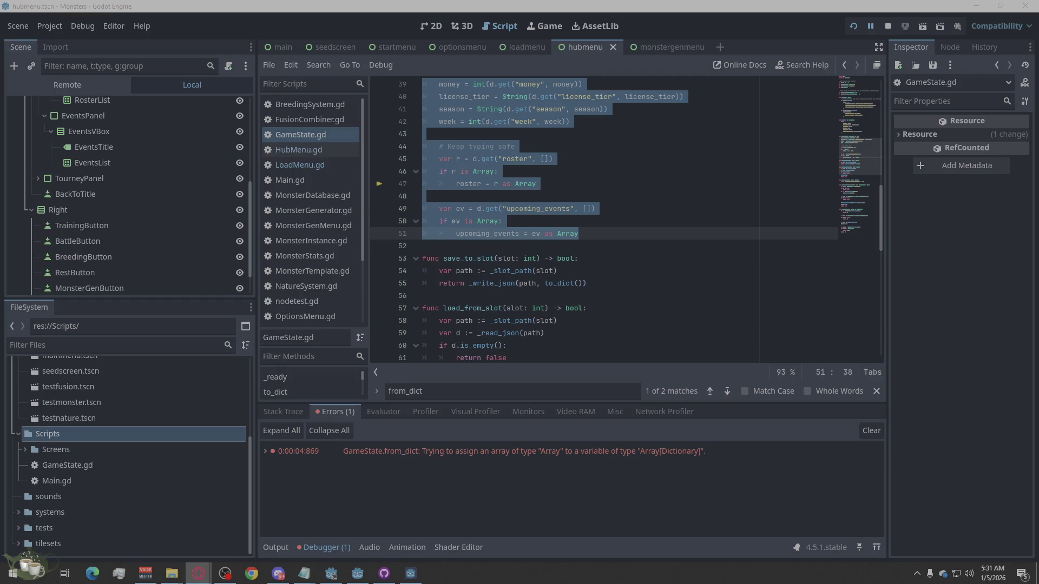
{"action": "right_click", "coordinate": [485, 185]}
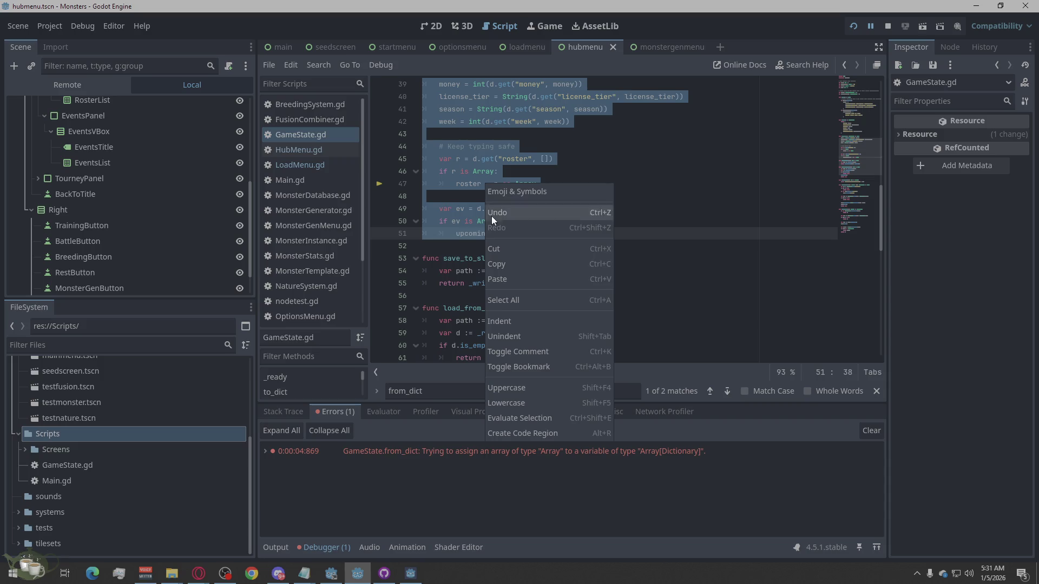
Replace the from_dict body with the new roster-processing code that appends only Dictionary items
{"action": "left_click", "coordinate": [492, 279]}
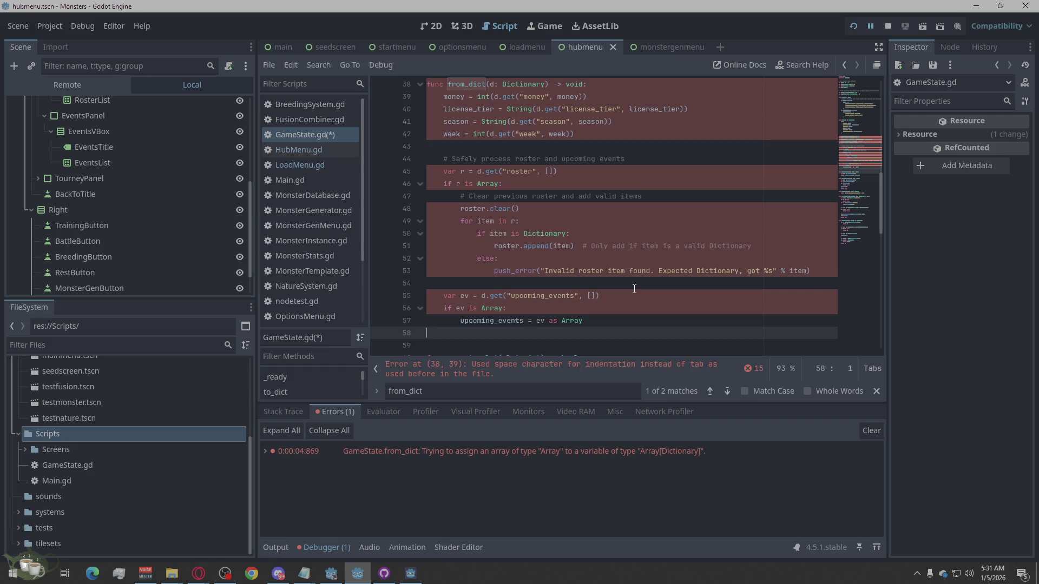
{"action": "key", "text": "ctrl+z"}
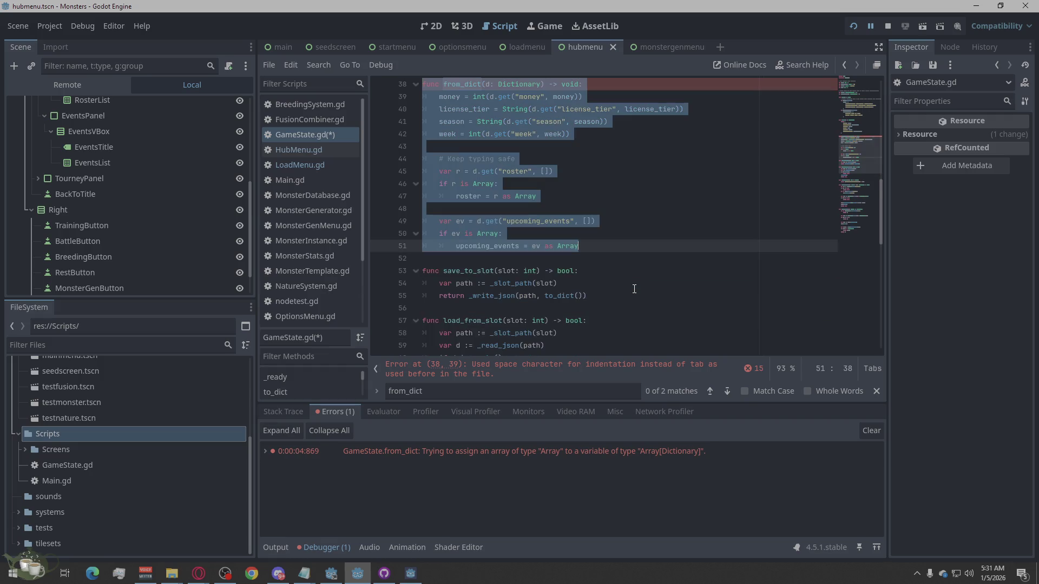
{"action": "scroll", "coordinate": [622, 282], "scroll_direction": "up", "scroll_amount": 2}
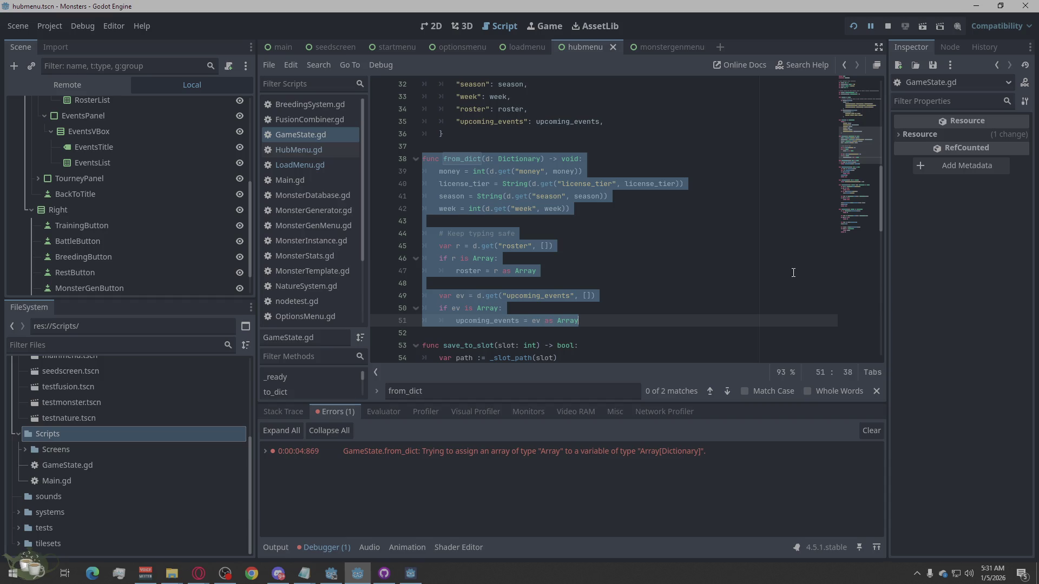
{"action": "type", "text": "func from_dict(d: Dictionary) -> void:     money = int(d.get(\"money\", money))     license_tier = String(d.get(\"license_tier\", license_tier))     season = String(d.get(\"season\", season))     week = int(d.get(\"week\", week))      # Safely process roster and upcoming events     var r = d.get(\"roster\", [])     if r is Array:         # Clear previous roster and add valid items         roster.clear()         for item in r:             if item is Dictionary:                 roster.append(item)  # Only add if item is a valid Dictionary             else:                 push_error(\"Invalid roster item found. Expected Dictionary, got %s\" % item)      var ev = d.get(\"upcoming_events\", [])     if ev is Array:         upcoming_events = ev as Array"}
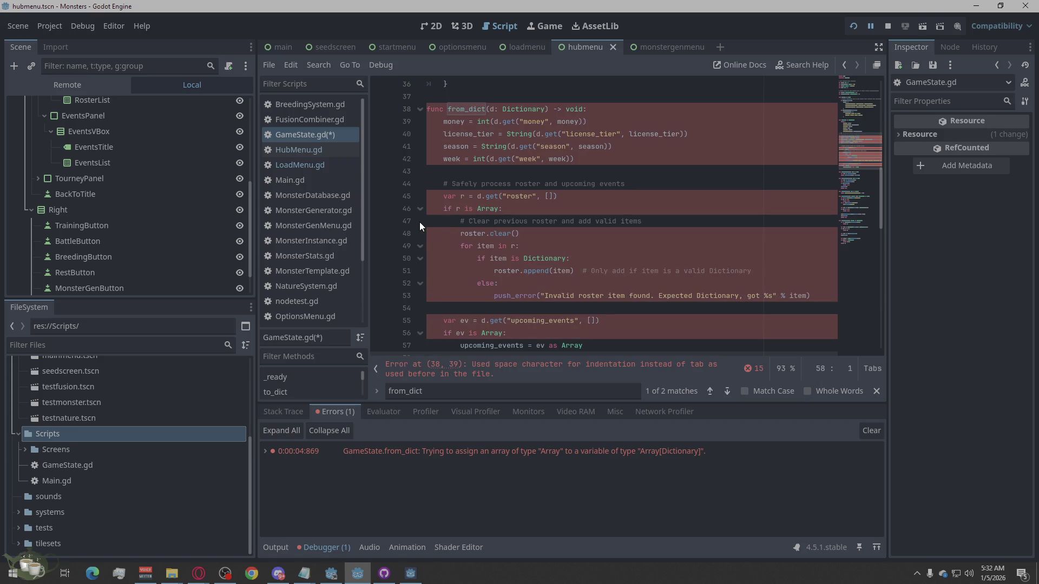
Keep the from_dict function header on line 38 unindented
{"action": "left_click", "coordinate": [426, 108]}
{"action": "key", "text": "Tab"}
{"action": "key", "text": "ctrl+z"}
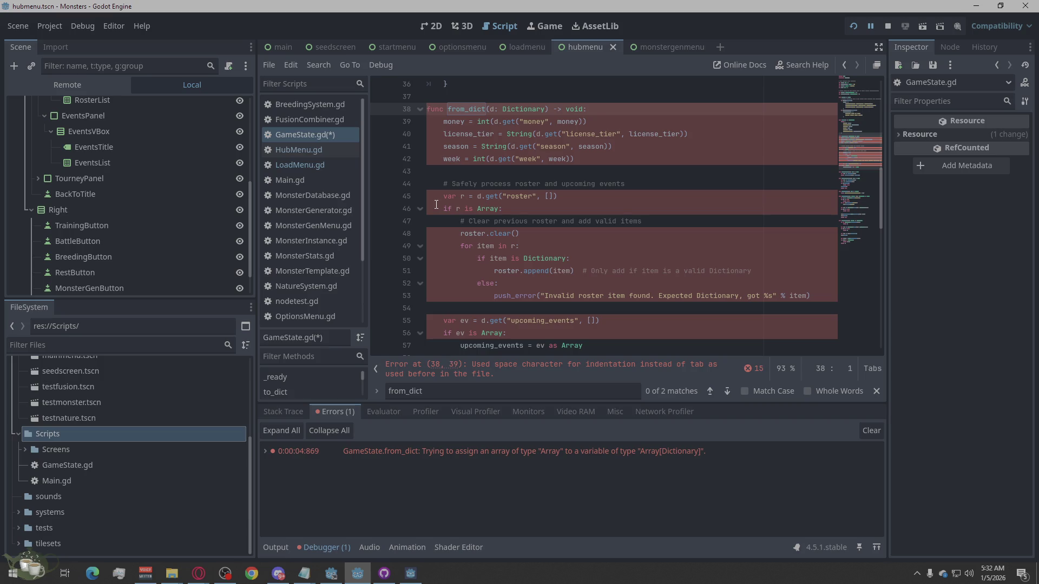
Cycle through the from_dict matches back to line 38, clear the search, and list script errors
{"action": "scroll", "coordinate": [580, 228], "scroll_direction": "down", "scroll_amount": 1}
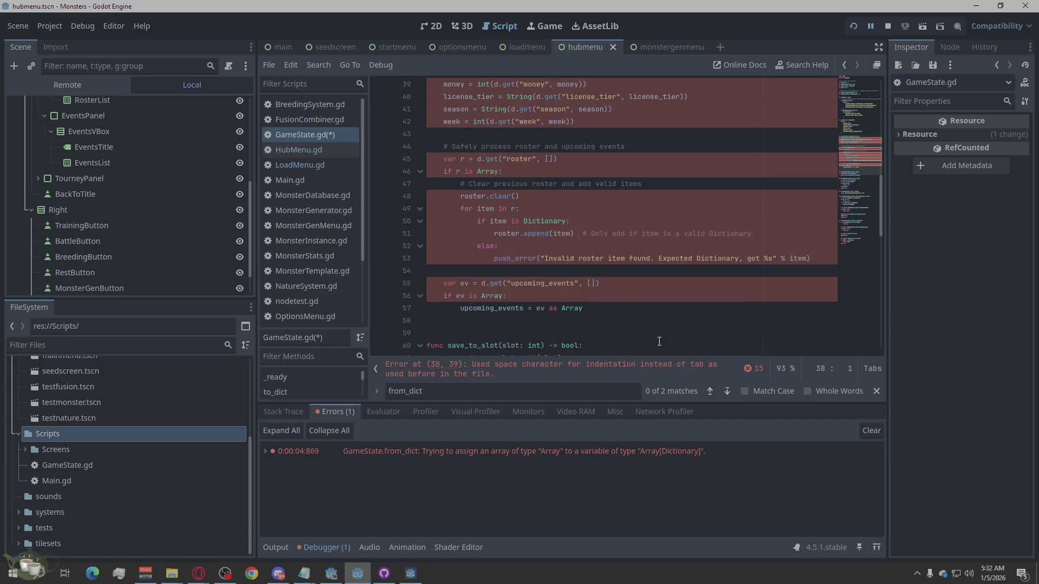
{"action": "left_click", "coordinate": [728, 392]}
{"action": "left_click", "coordinate": [727, 392]}
{"action": "left_click", "coordinate": [727, 392]}
{"action": "left_click", "coordinate": [727, 393]}
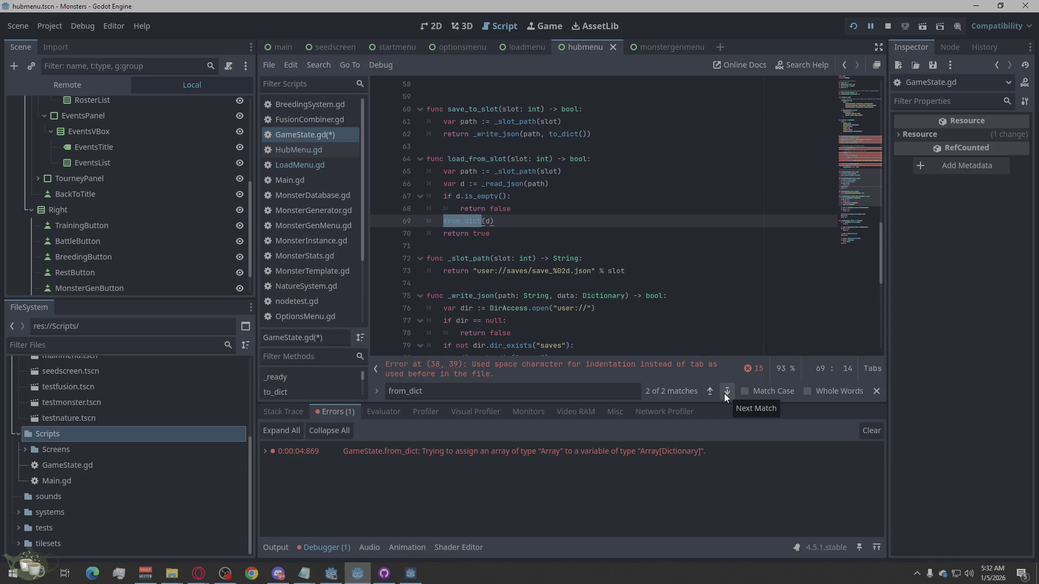
{"action": "left_click", "coordinate": [733, 393]}
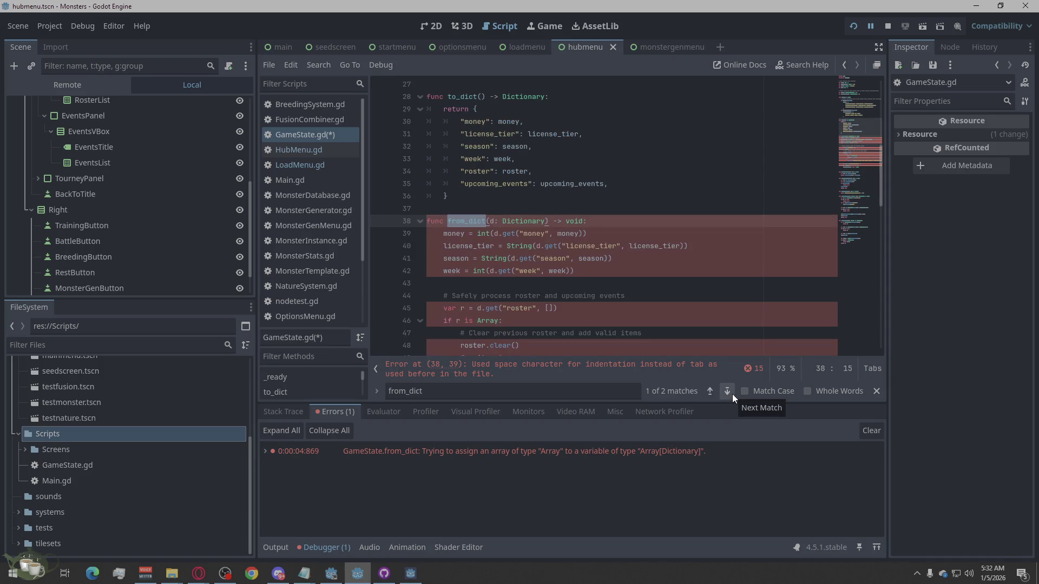
{"action": "double_click", "coordinate": [628, 390]}
{"action": "key", "text": "BackSpace"}
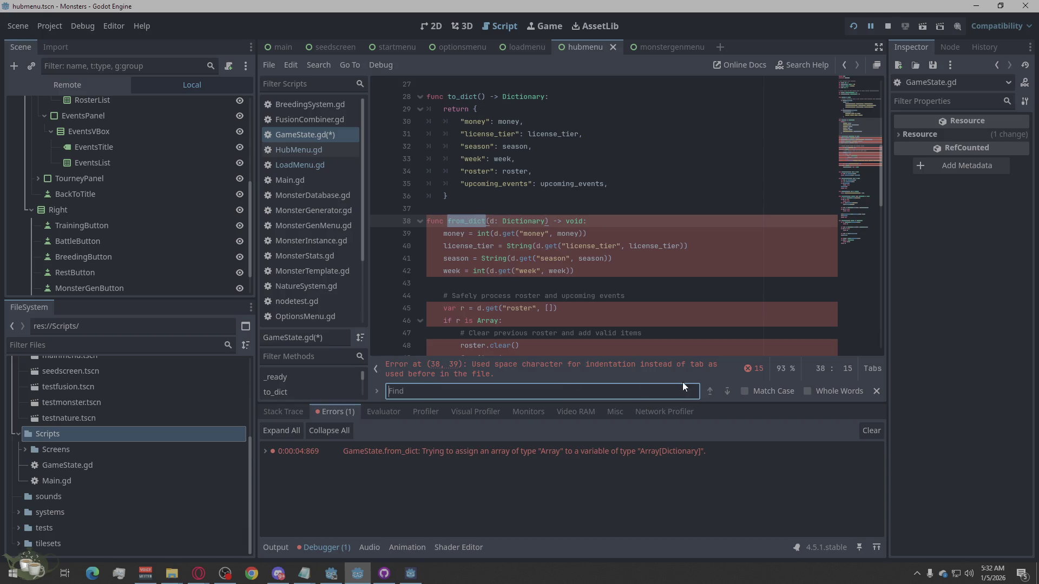
{"action": "left_click", "coordinate": [757, 370]}
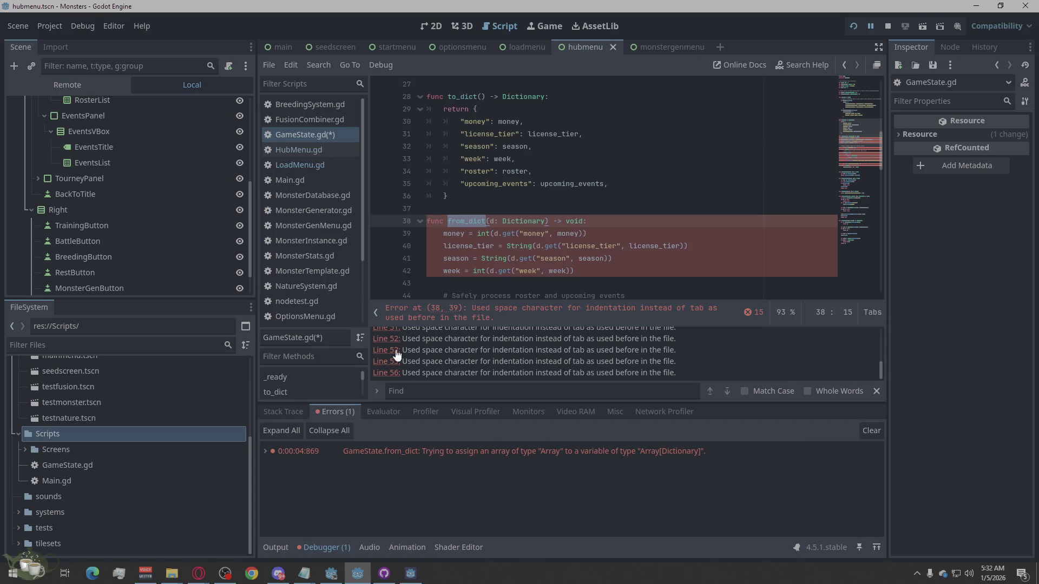
Replace the space indentation on from_dict lines 39–42 with tabs
{"action": "left_click", "coordinate": [386, 354]}
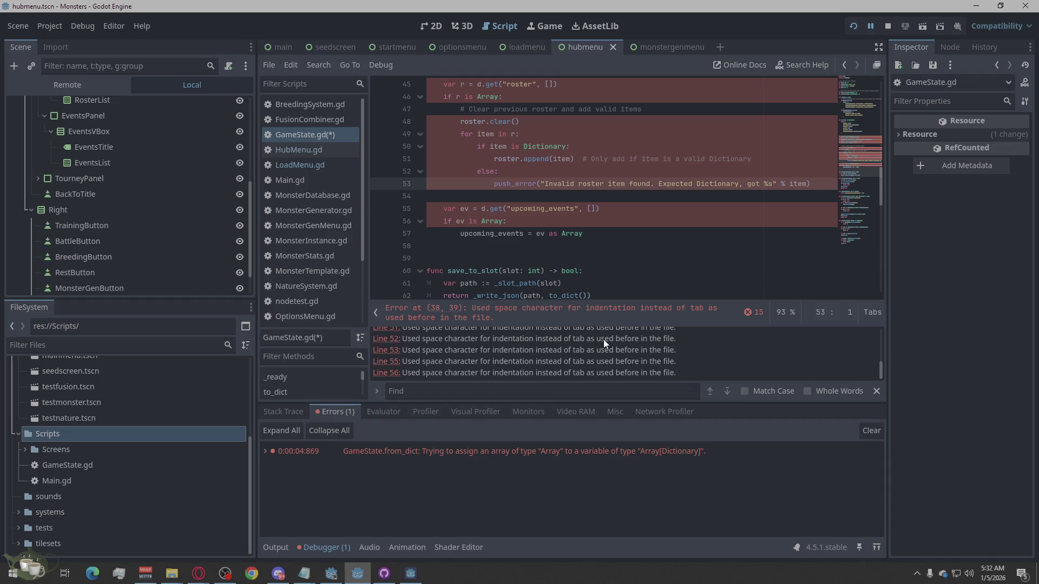
{"action": "left_click_drag", "start_coordinate": [493, 184], "coordinate": [431, 184]}
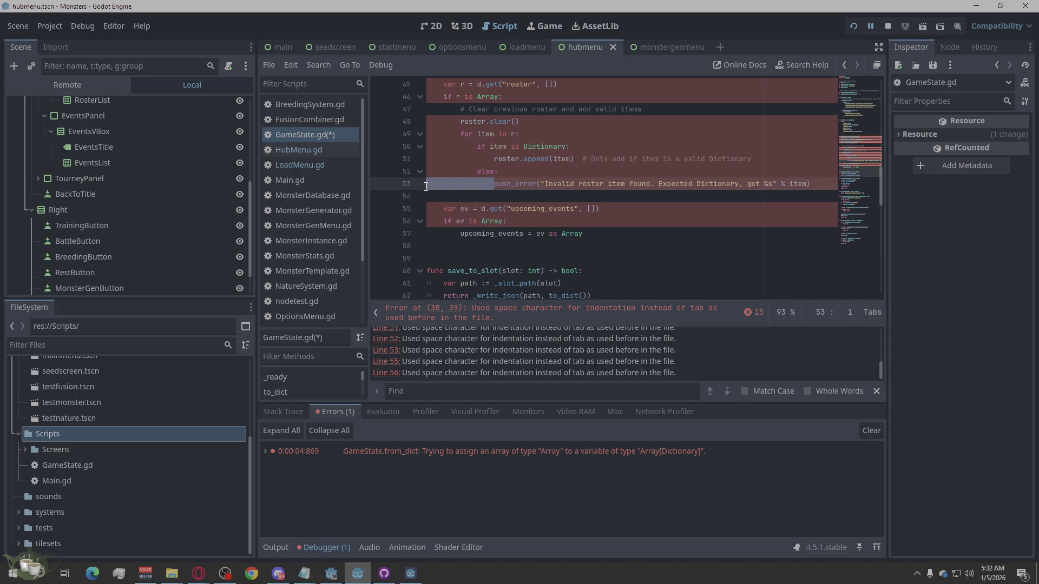
{"action": "scroll", "coordinate": [496, 178], "scroll_direction": "up", "scroll_amount": 5}
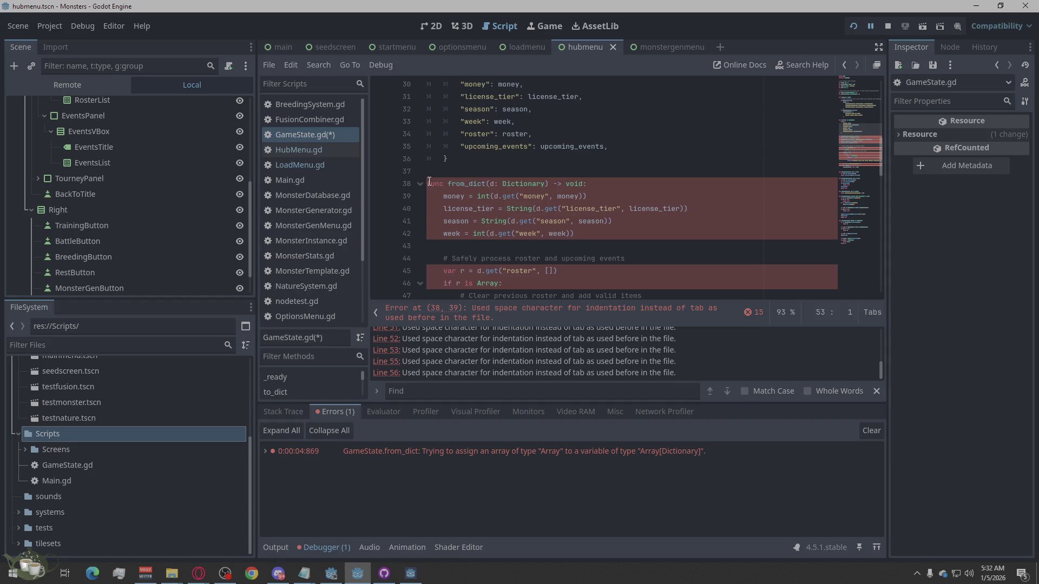
{"action": "left_click", "coordinate": [444, 196]}
{"action": "left_click_drag", "start_coordinate": [444, 196], "coordinate": [433, 199]}
{"action": "key", "text": "Tab"}
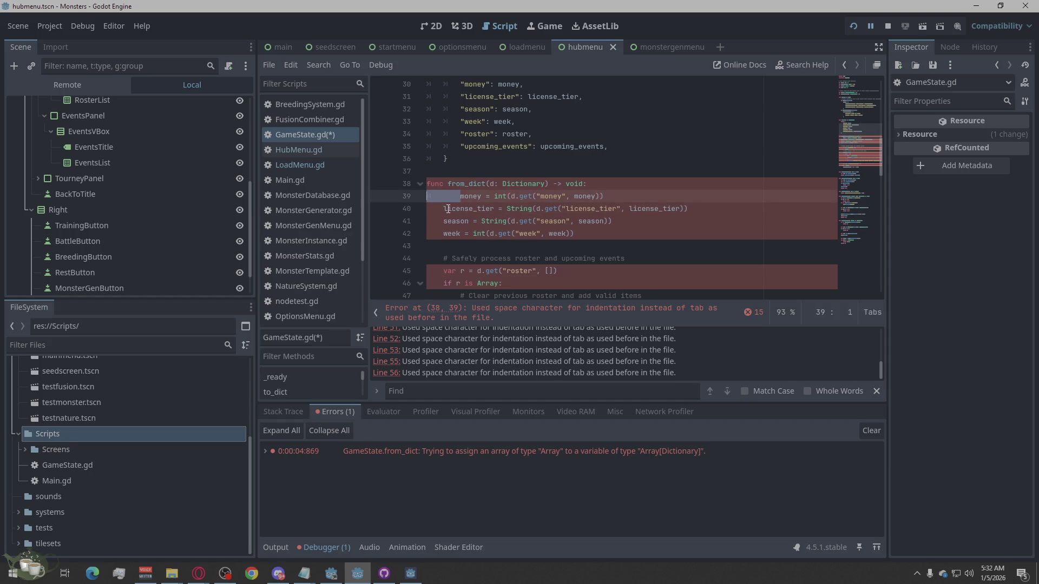
{"action": "key", "text": "BackSpace"}
{"action": "key", "text": "Tab"}
{"action": "left_click", "coordinate": [444, 210]}
{"action": "left_click_drag", "start_coordinate": [444, 210], "coordinate": [427, 210]}
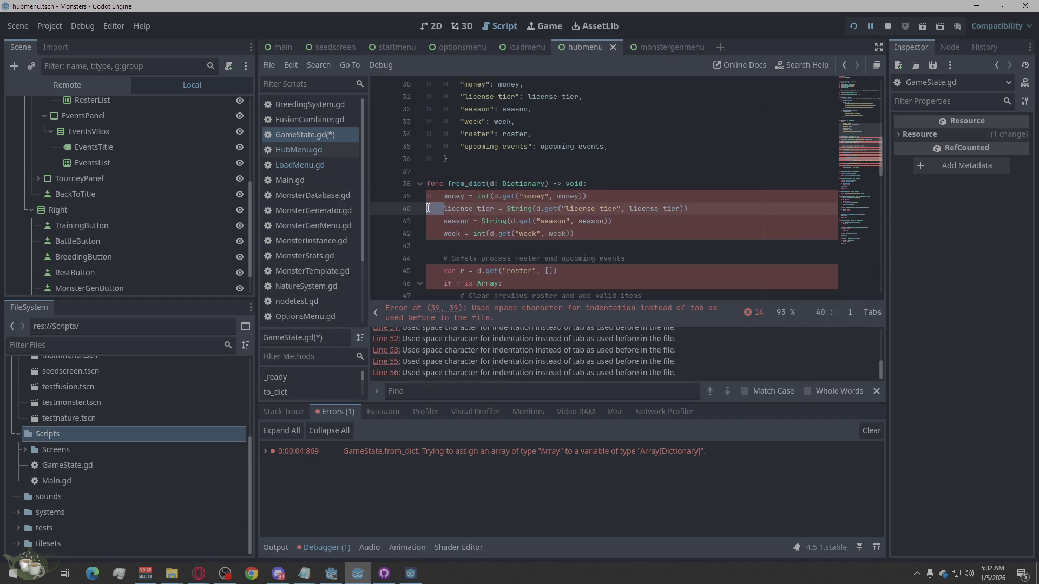
{"action": "key", "text": "Tab"}
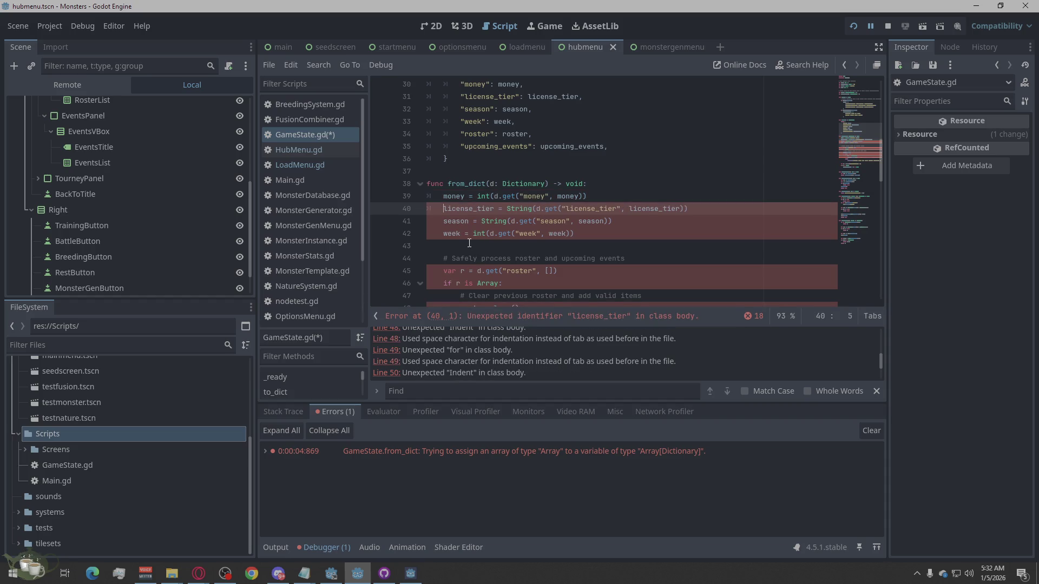
{"action": "mouse_move", "coordinate": [444, 222]}
{"action": "left_mouse_down"}
{"action": "mouse_move", "coordinate": [427, 223]}
{"action": "mouse_move", "coordinate": [429, 234]}
{"action": "left_mouse_up"}
{"action": "key", "text": "Tab"}
{"action": "key", "text": "BackSpace"}
Tab-indent lines 45–46, give roster.clear() two tabs, and restore the for loop's own line
{"action": "scroll", "coordinate": [449, 238], "scroll_direction": "down", "scroll_amount": 1}
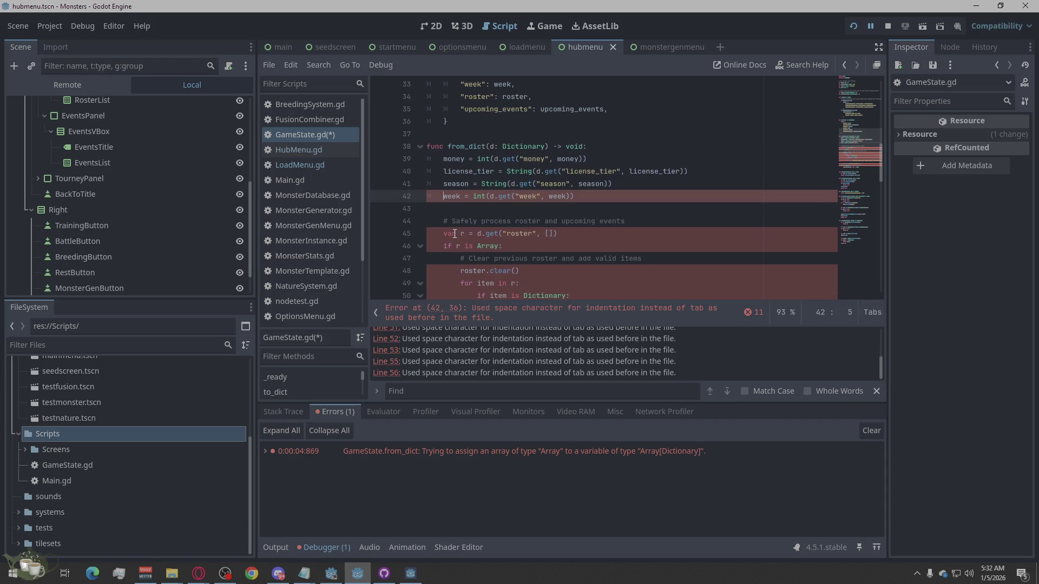
{"action": "left_click", "coordinate": [444, 234]}
{"action": "key", "text": "BackSpace"}
{"action": "key", "text": "Tab"}
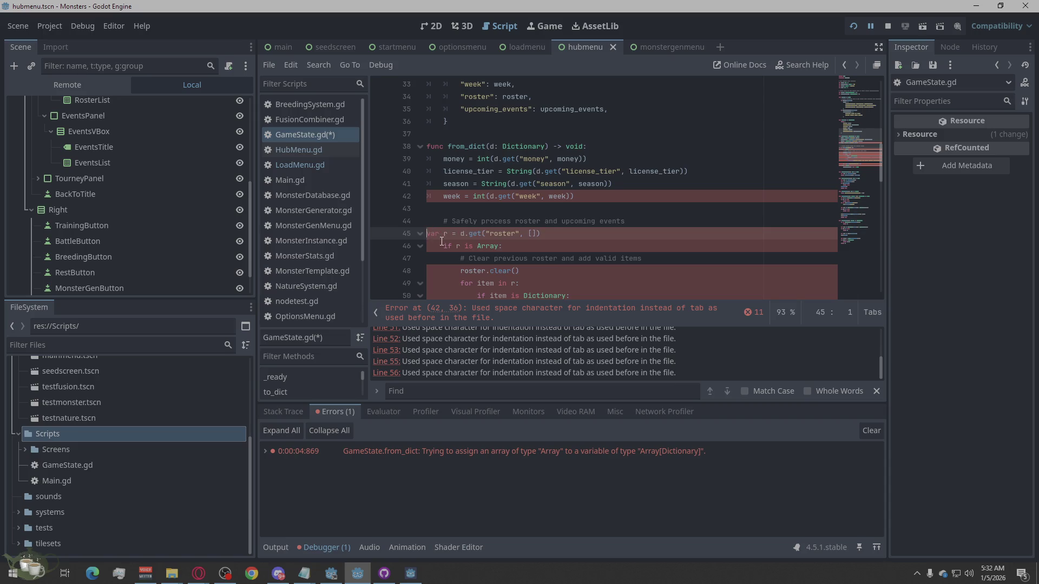
{"action": "left_click", "coordinate": [443, 246]}
{"action": "key", "text": "BackSpace"}
{"action": "key", "text": "Tab"}
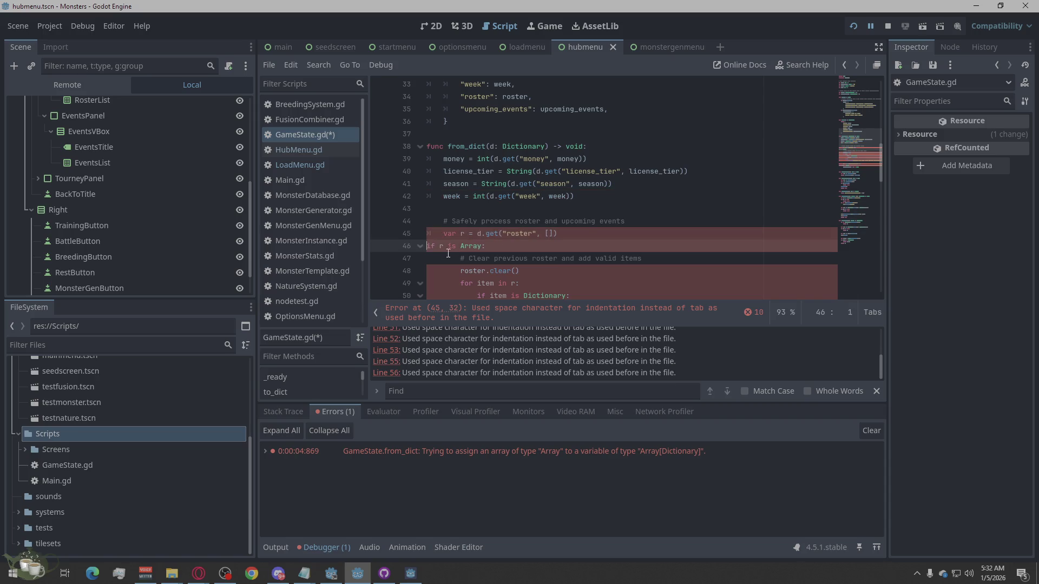
{"action": "scroll", "coordinate": [450, 254], "scroll_direction": "down", "scroll_amount": 1}
{"action": "left_click_drag", "start_coordinate": [460, 233], "coordinate": [428, 239]}
{"action": "key", "text": "BackSpace"}
{"action": "key", "text": "Tab"}
{"action": "key", "text": "Tab"}
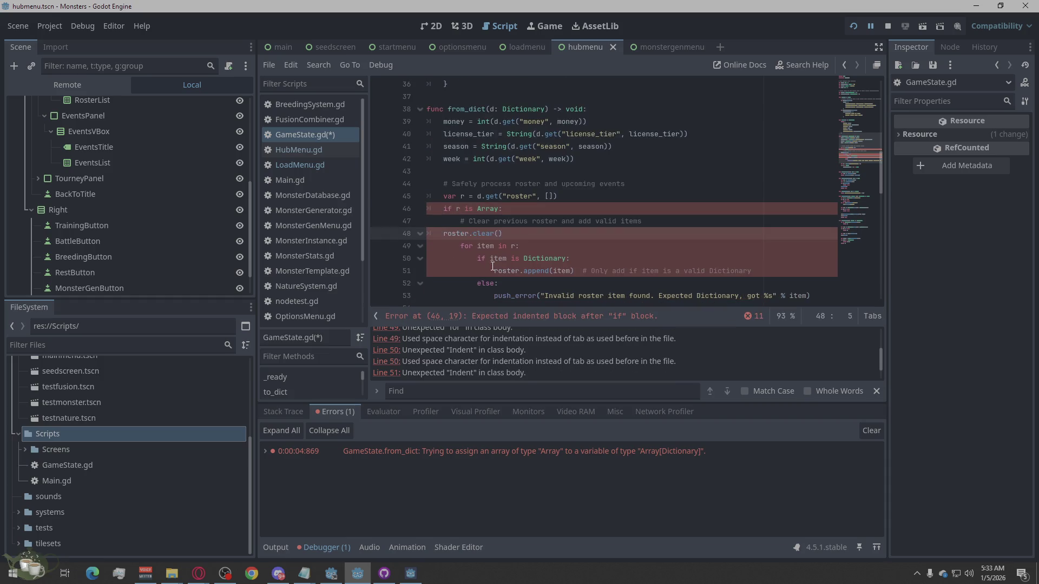
{"action": "left_click_drag", "start_coordinate": [460, 246], "coordinate": [428, 246]}
{"action": "key", "text": "BackSpace"}
{"action": "key", "text": "BackSpace"}
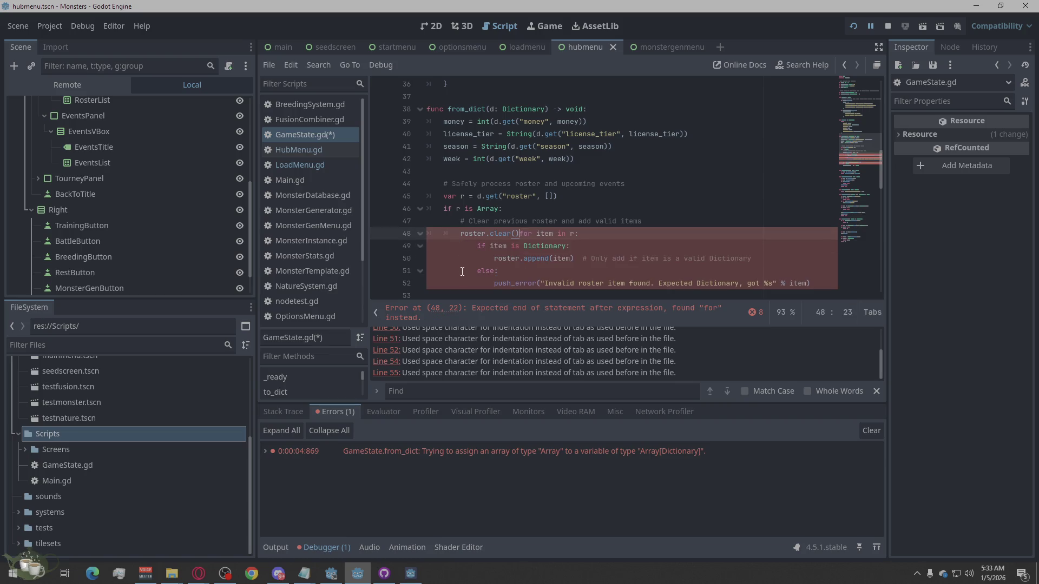
{"action": "key", "text": "Return"}
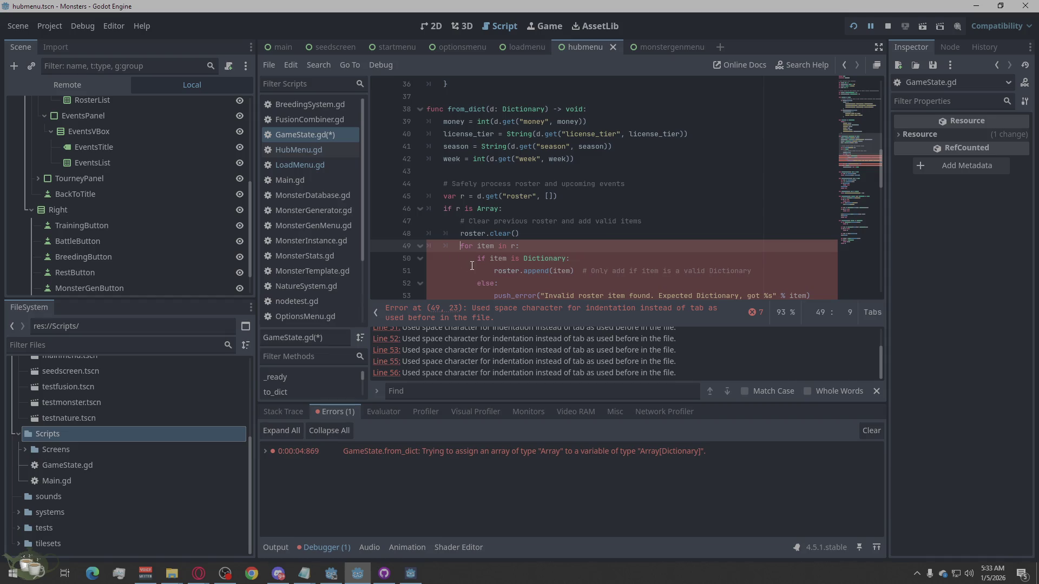
Tab-indent line 50, roster.append(item) and push_error with four tabs, else: with three
{"action": "left_click_drag", "start_coordinate": [477, 258], "coordinate": [408, 264]}
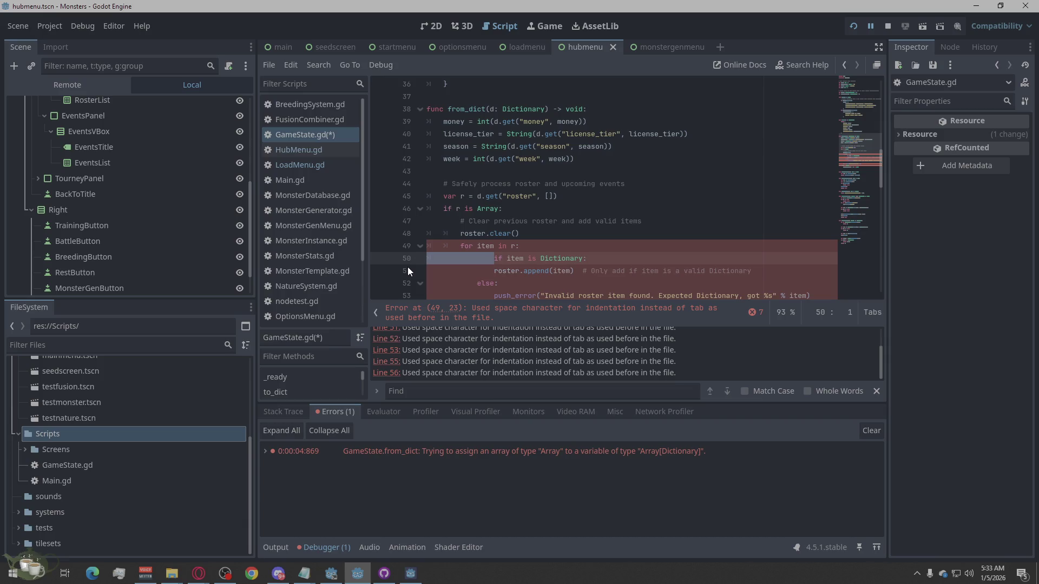
{"action": "type", "text": "e"}
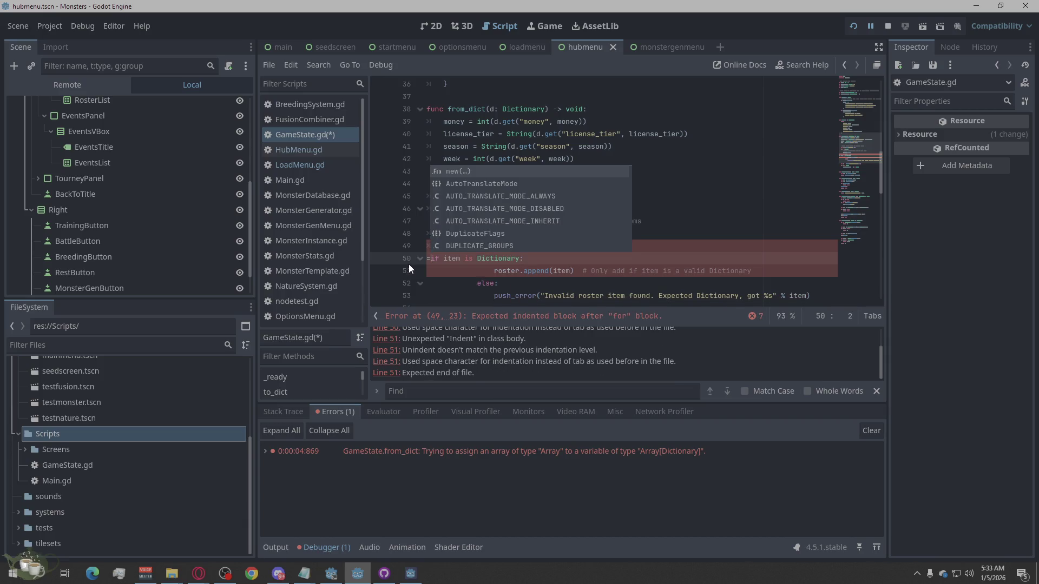
{"action": "key", "text": "BackSpace"}
{"action": "key", "text": "Tab"}
{"action": "key", "text": "Tab"}
{"action": "key", "text": "Tab"}
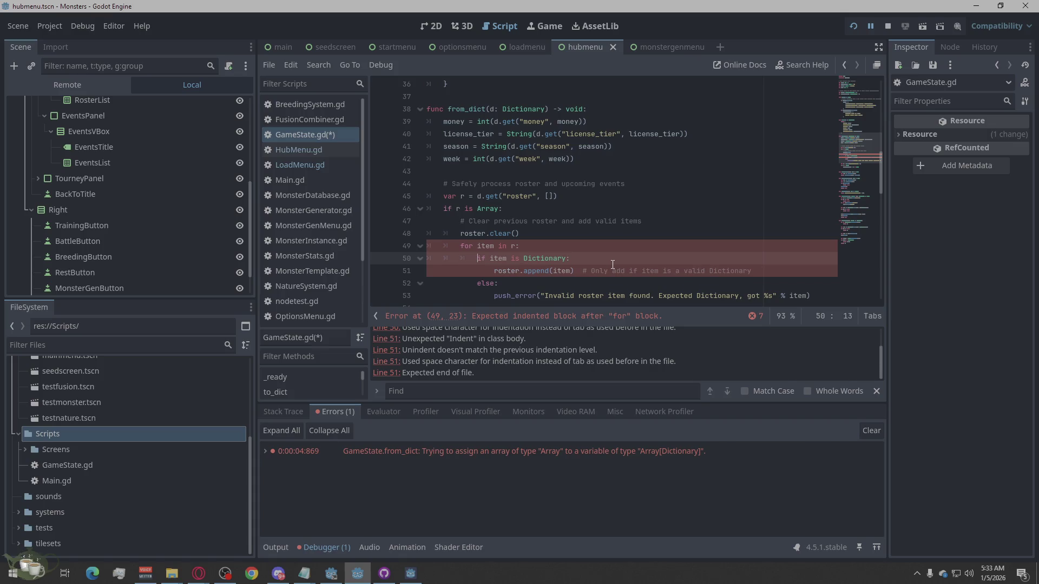
{"action": "scroll", "coordinate": [612, 264], "scroll_direction": "down", "scroll_amount": 1}
{"action": "left_click_drag", "start_coordinate": [493, 234], "coordinate": [421, 236]}
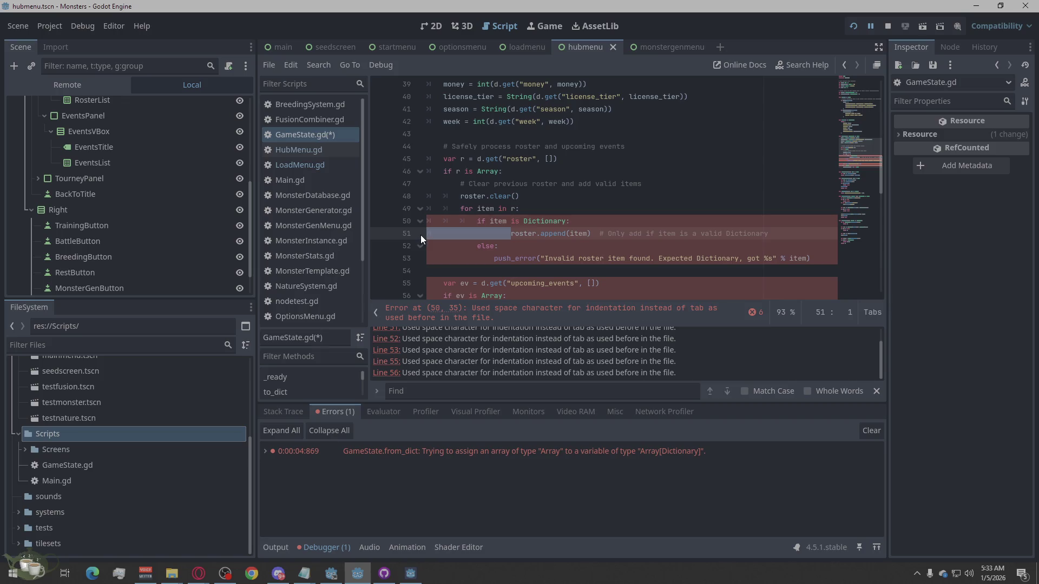
{"action": "key", "text": "BackSpace"}
{"action": "key", "text": "Tab"}
{"action": "key", "text": "Tab"}
{"action": "key", "text": "Tab"}
{"action": "left_click_drag", "start_coordinate": [476, 246], "coordinate": [427, 246]}
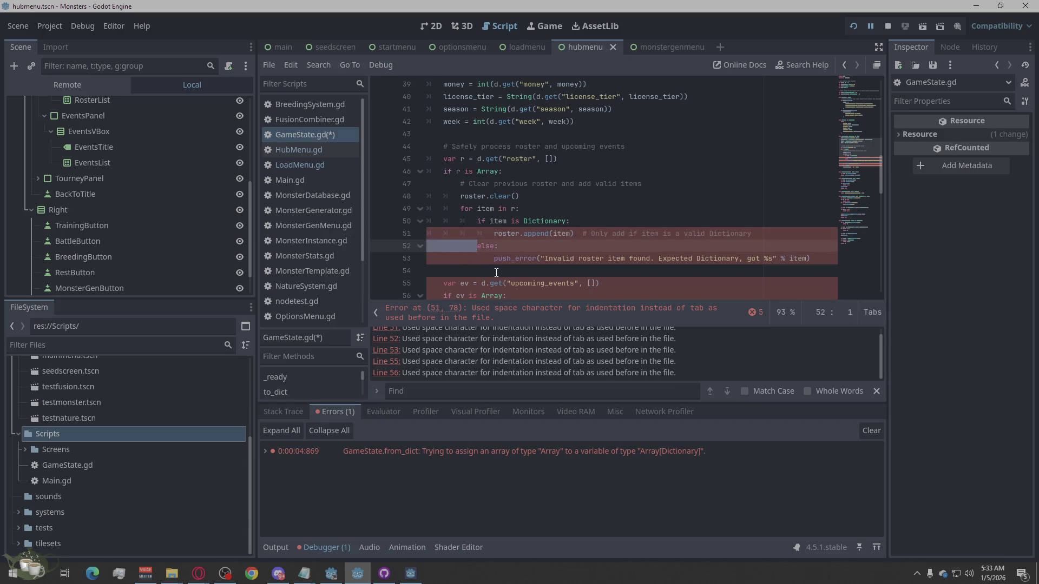
{"action": "key", "text": "BackSpace"}
{"action": "key", "text": "Tab"}
{"action": "key", "text": "Tab"}
{"action": "key", "text": "Tab"}
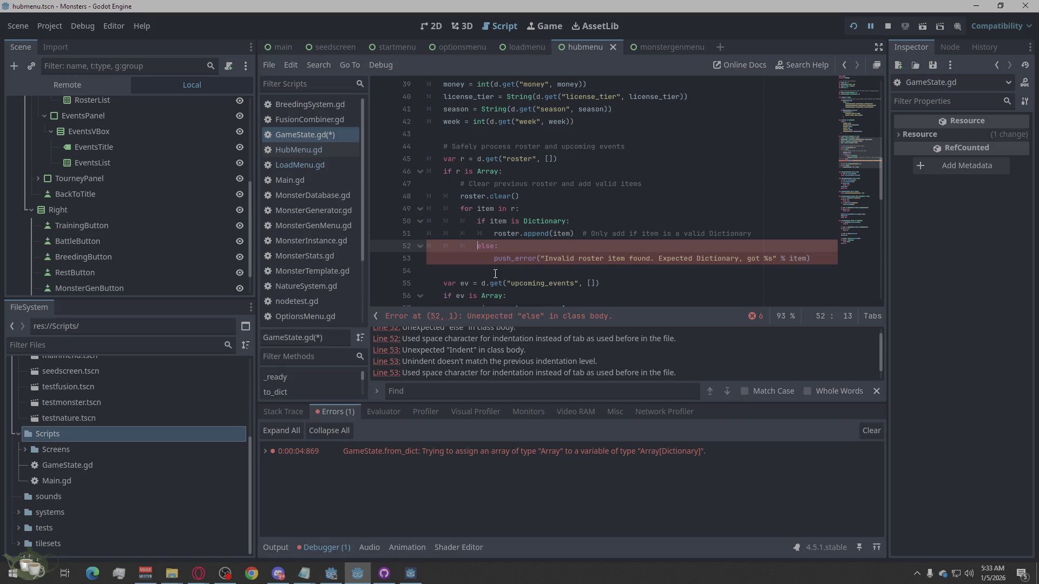
{"action": "left_click_drag", "start_coordinate": [493, 259], "coordinate": [422, 259]}
{"action": "key", "text": "BackSpace"}
{"action": "key", "text": "Tab"}
{"action": "key", "text": "Tab"}
{"action": "key", "text": "Tab"}
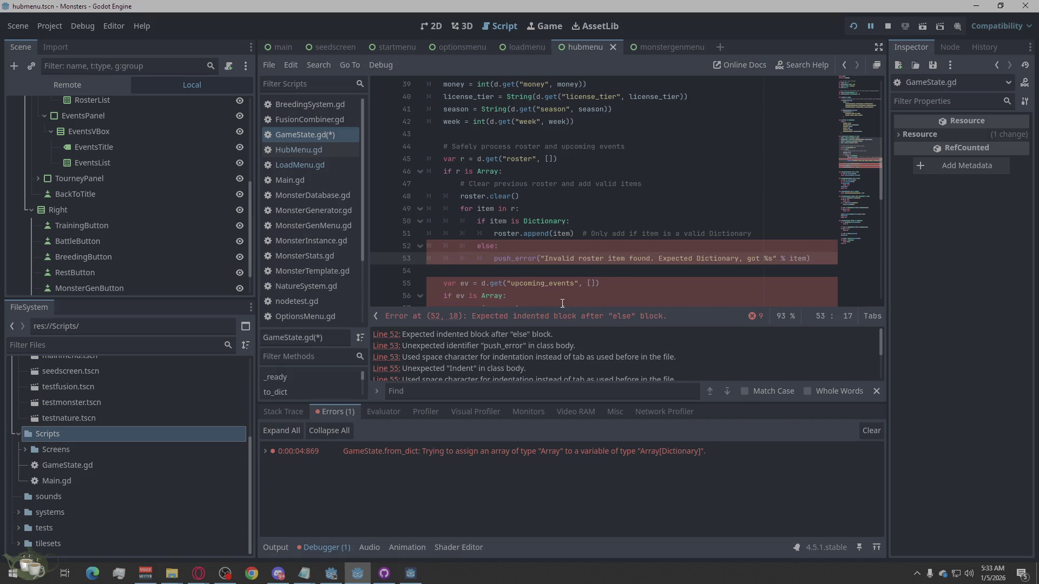
Replace spaces with tabs on lines 55–57, nesting the upcoming_events assignment inside the if ev block
{"action": "scroll", "coordinate": [520, 292], "scroll_direction": "down", "scroll_amount": 1}
{"action": "left_click_drag", "start_coordinate": [443, 247], "coordinate": [427, 247]}
{"action": "key", "text": "BackSpace"}
{"action": "key", "text": "Tab"}
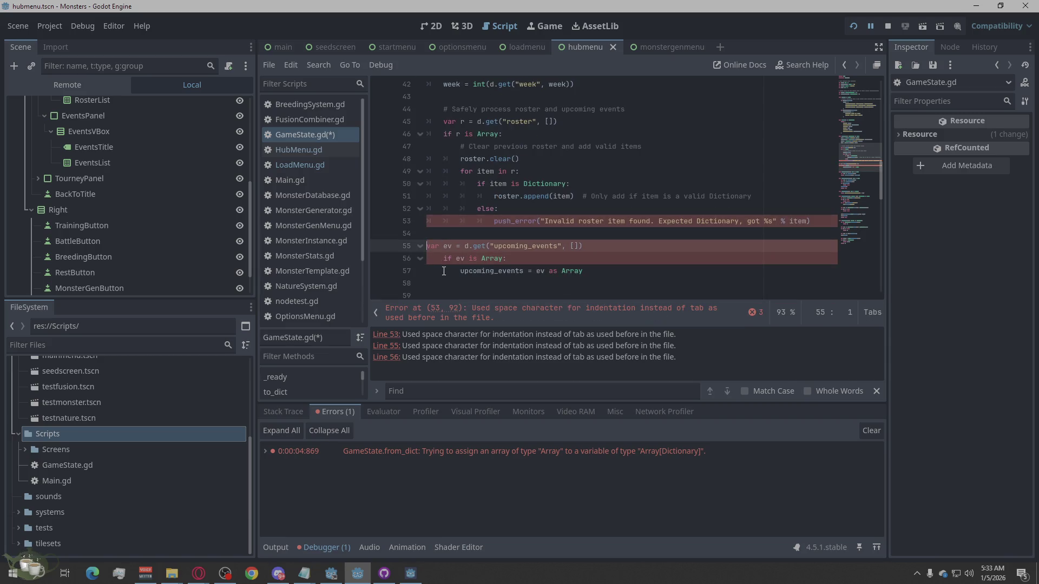
{"action": "left_click_drag", "start_coordinate": [443, 259], "coordinate": [427, 259]}
{"action": "key", "text": "BackSpace"}
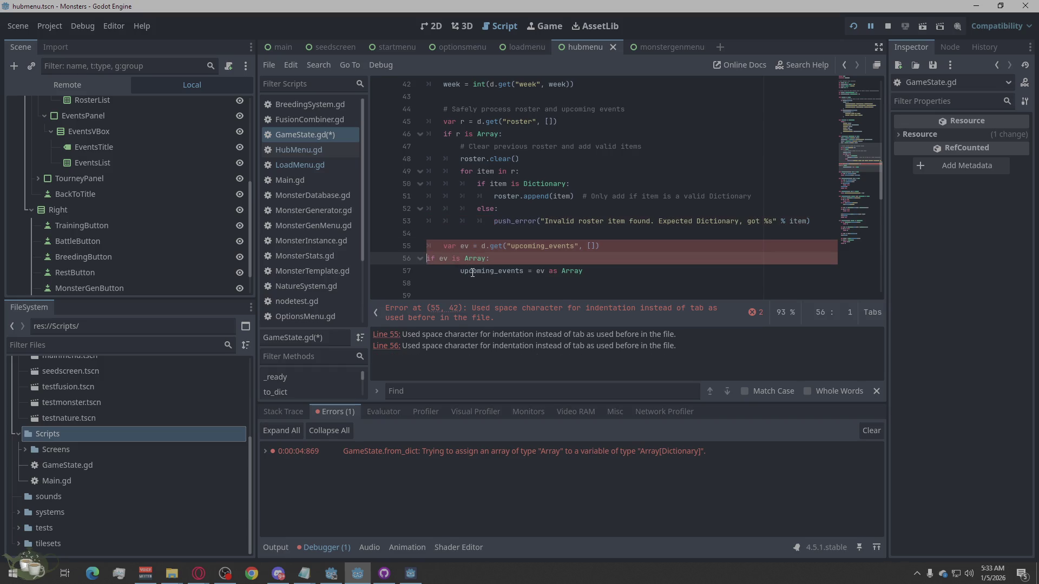
{"action": "key", "text": "Tab"}
{"action": "scroll", "coordinate": [504, 246], "scroll_direction": "down", "scroll_amount": 1}
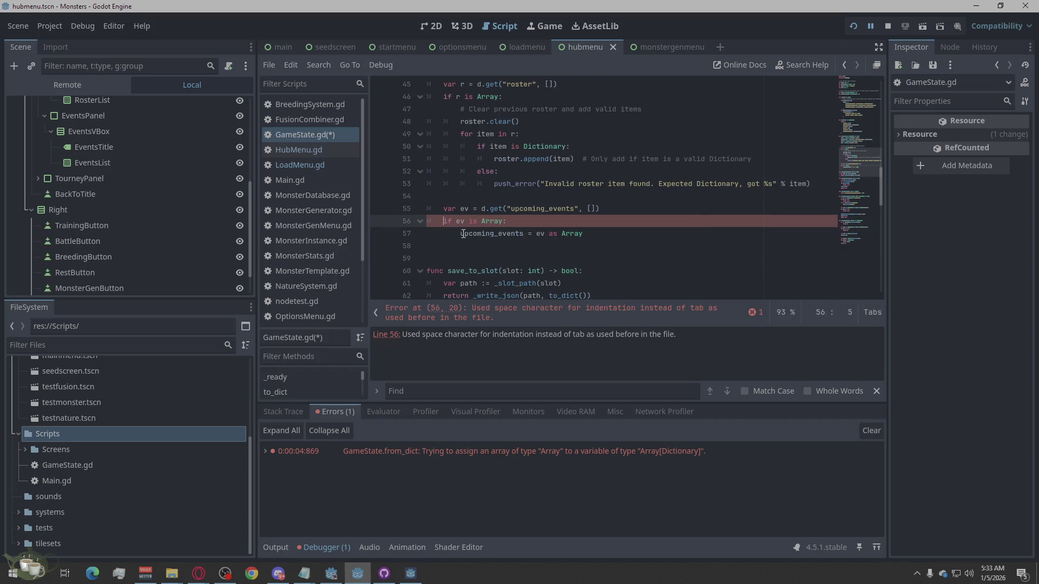
{"action": "left_click_drag", "start_coordinate": [460, 234], "coordinate": [425, 234]}
{"action": "key", "text": "BackSpace"}
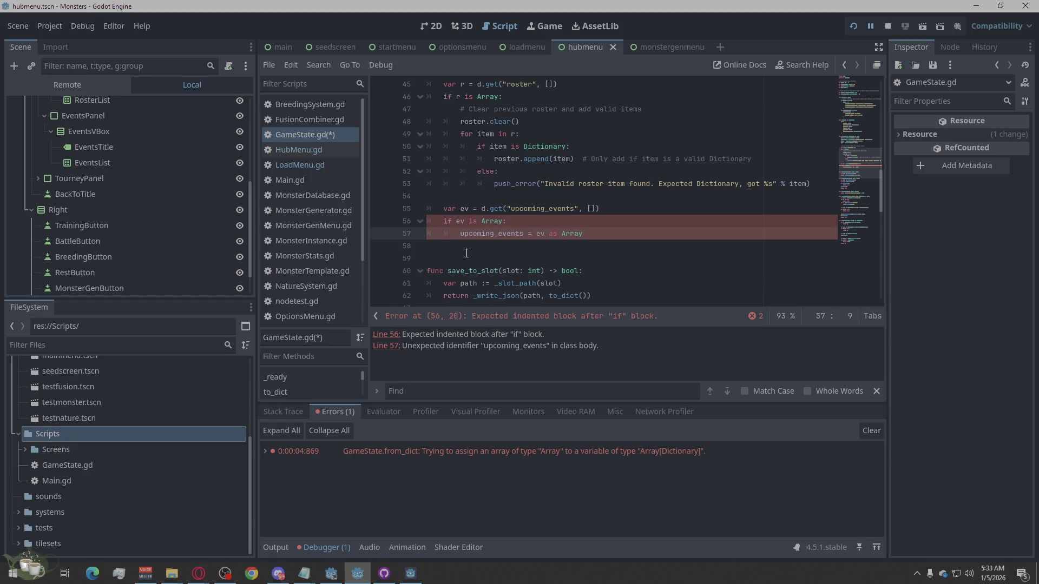
{"action": "key", "text": "Tab"}
{"action": "key", "text": "Tab"}
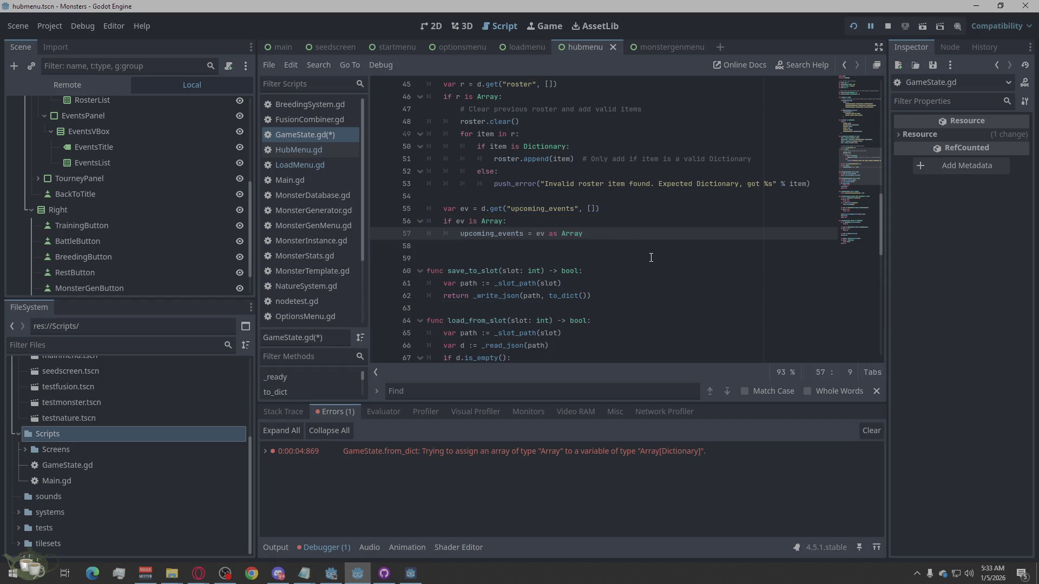
{"action": "scroll", "coordinate": [651, 258], "scroll_direction": "up", "scroll_amount": 7}
{"action": "scroll", "coordinate": [651, 258], "scroll_direction": "down", "scroll_amount": 20}
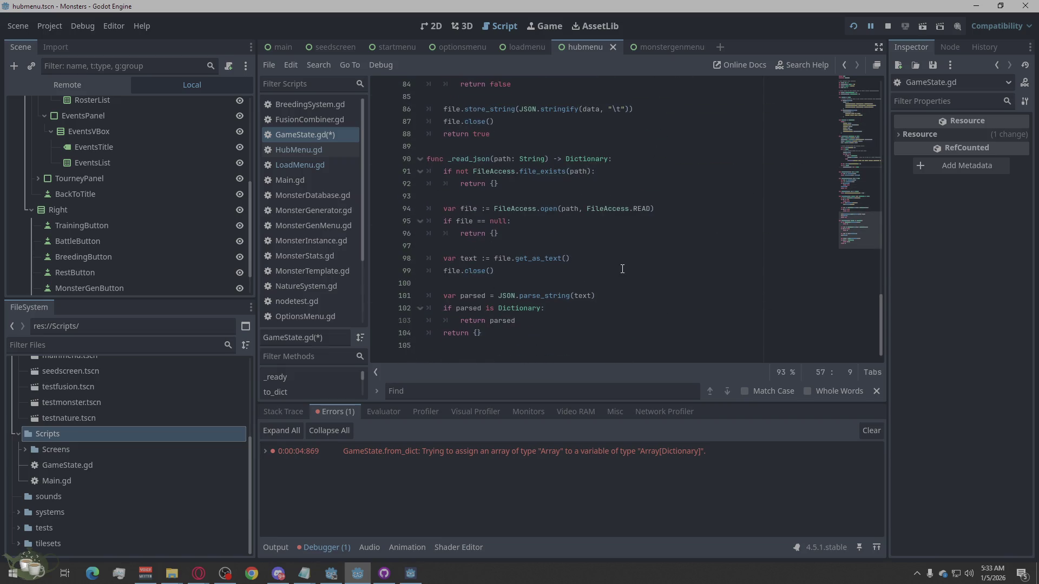
Save GameState.gd and stop the running game
{"action": "key", "text": "ctrl+s"}
{"action": "scroll", "coordinate": [622, 268], "scroll_direction": "up", "scroll_amount": 6}
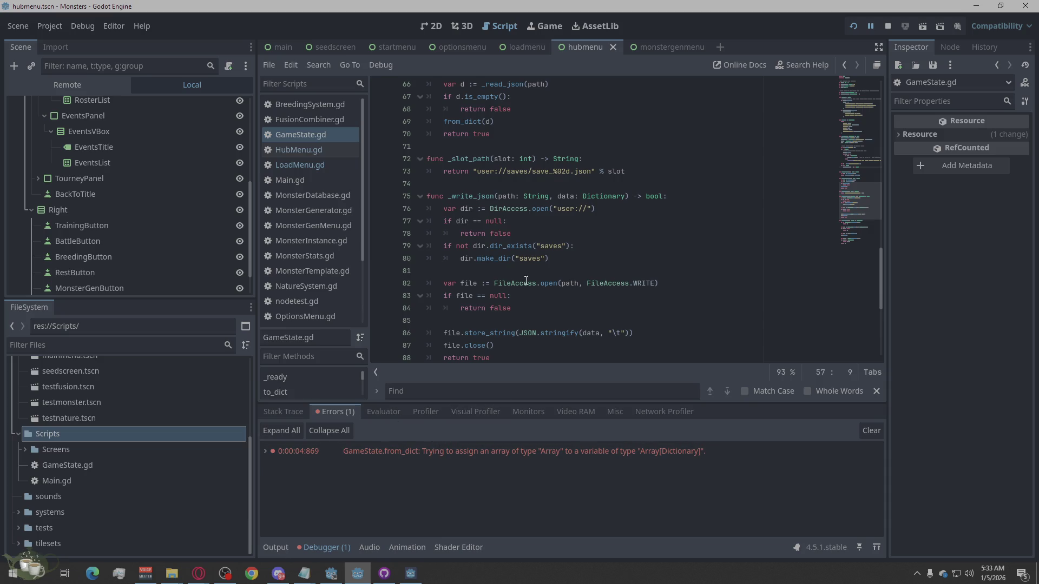
{"action": "left_click", "coordinate": [888, 27]}
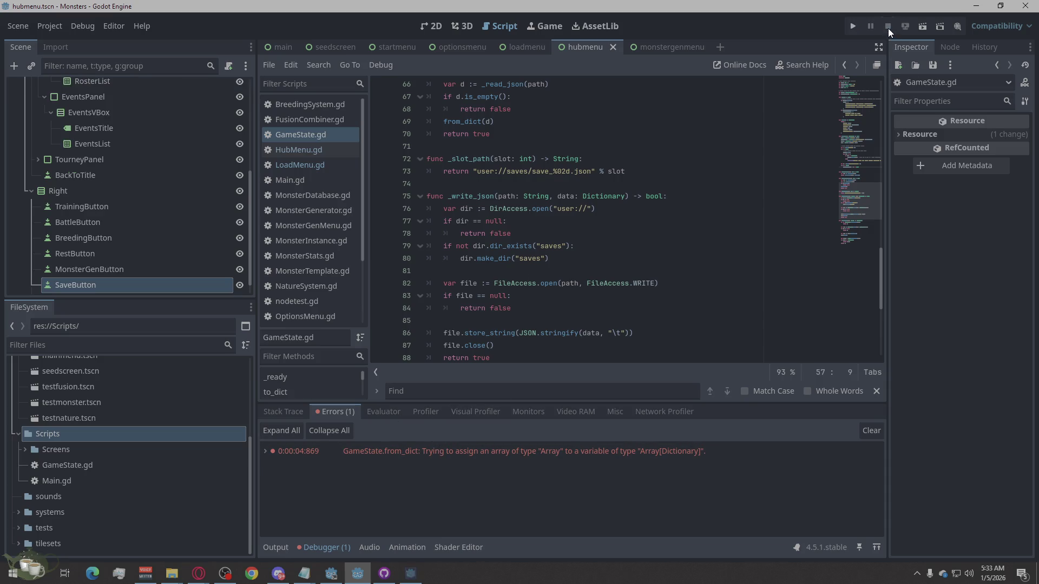
Relaunch the game, load Save Slot 01, then switch to the web browser
{"action": "left_click", "coordinate": [852, 27]}
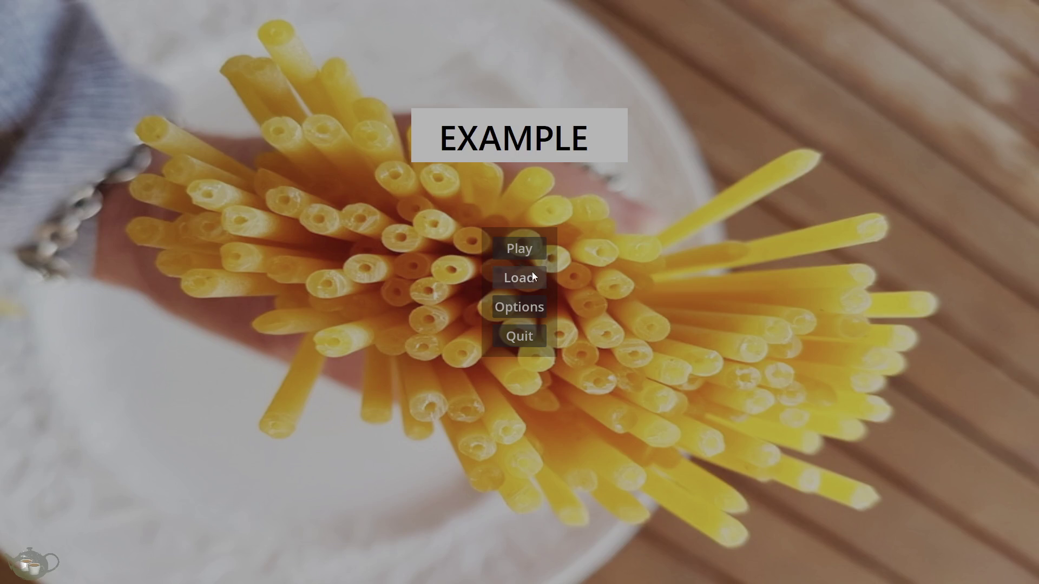
{"action": "left_click", "coordinate": [530, 274]}
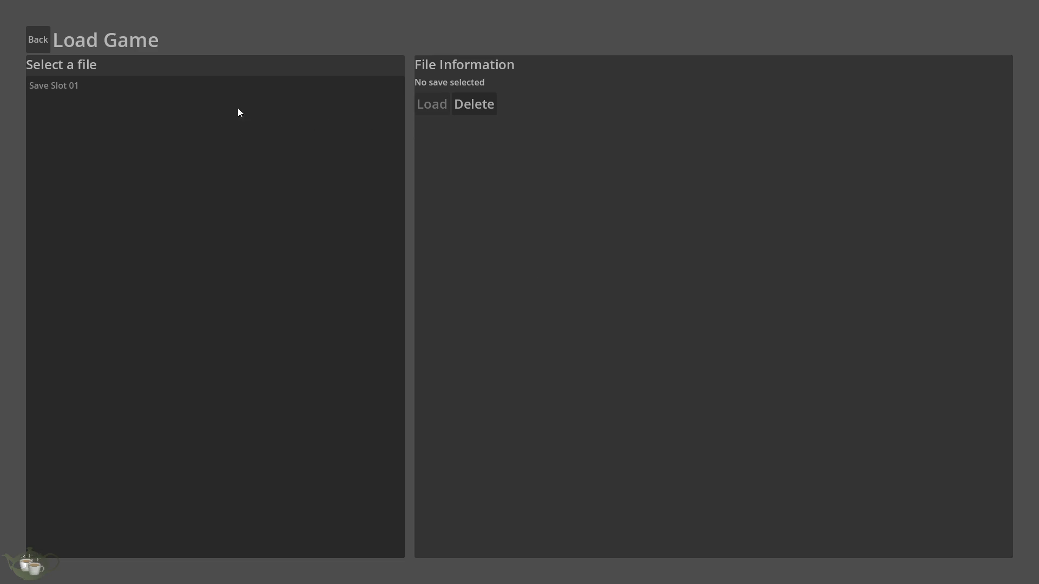
{"action": "left_click", "coordinate": [183, 89]}
{"action": "left_click", "coordinate": [431, 103]}
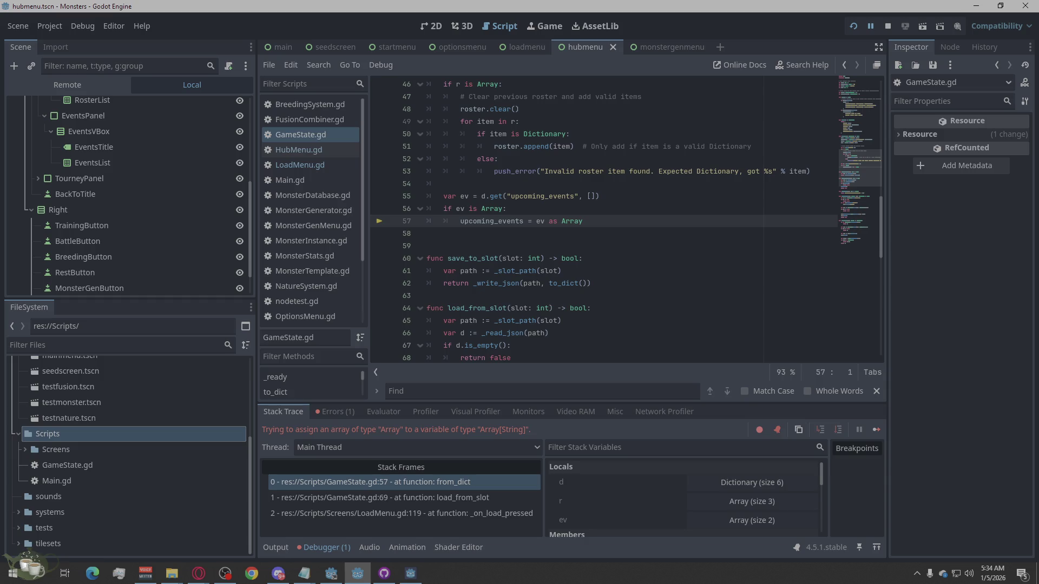
{"action": "key", "text": "alt+Tab"}
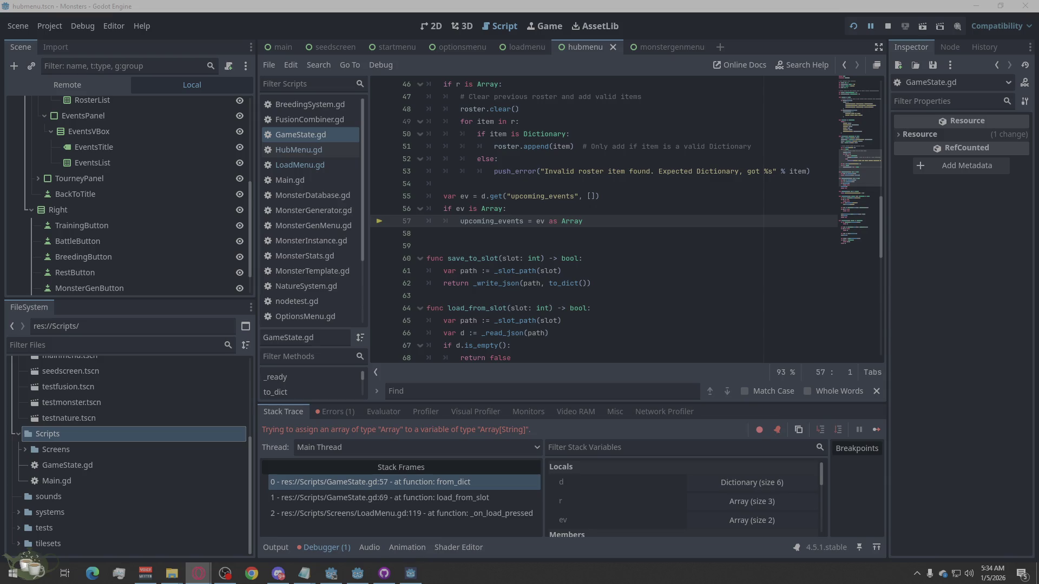
Delete the empty line 58 below upcoming_events and review the from_dict function
{"action": "left_click", "coordinate": [511, 234]}
{"action": "key", "text": "BackSpace"}
{"action": "scroll", "coordinate": [607, 269], "scroll_direction": "up", "scroll_amount": 8}
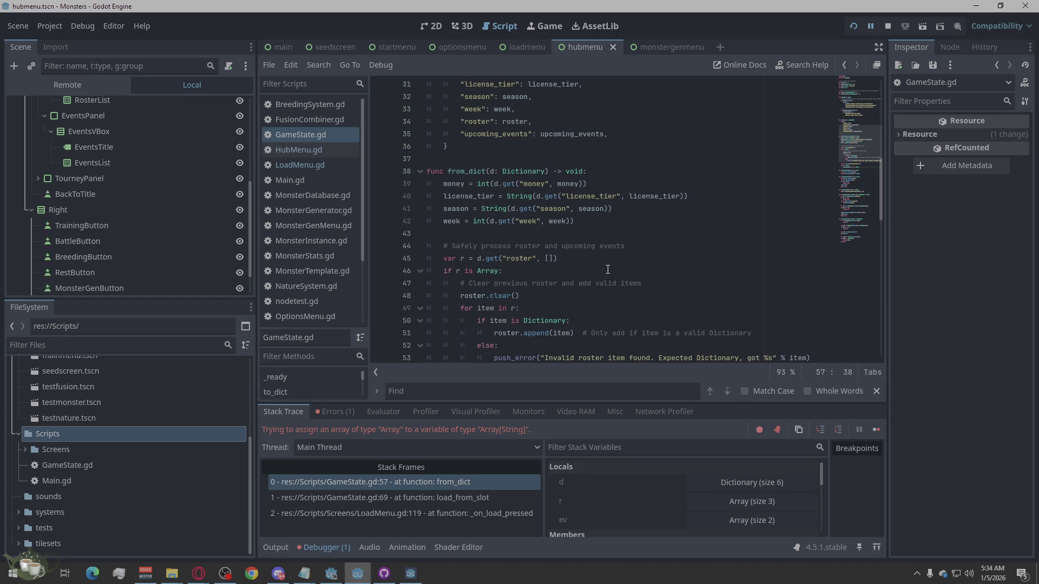
{"action": "scroll", "coordinate": [677, 290], "scroll_direction": "down", "scroll_amount": 5}
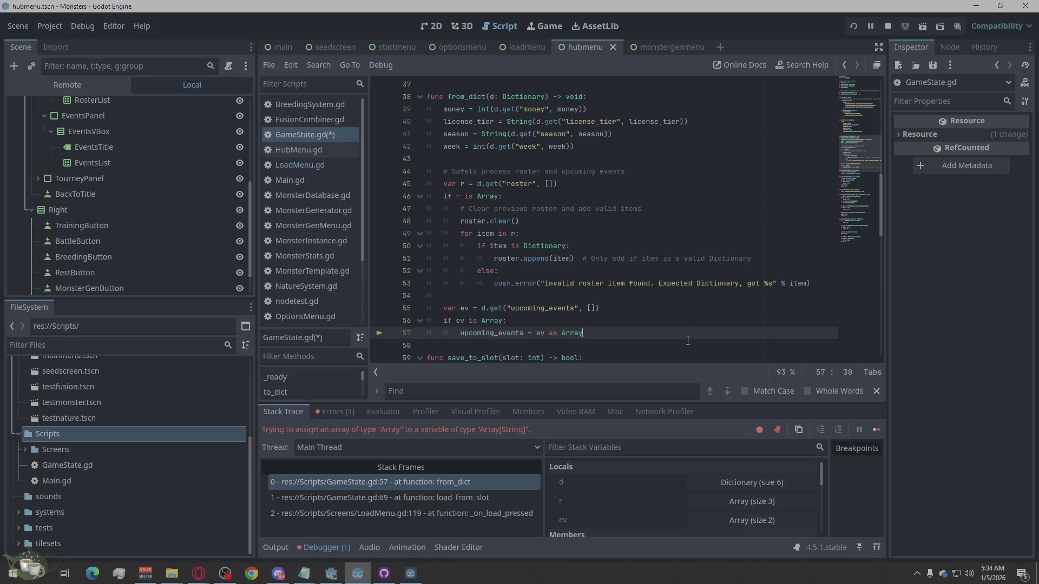
{"action": "scroll", "coordinate": [686, 339], "scroll_direction": "down", "scroll_amount": 2}
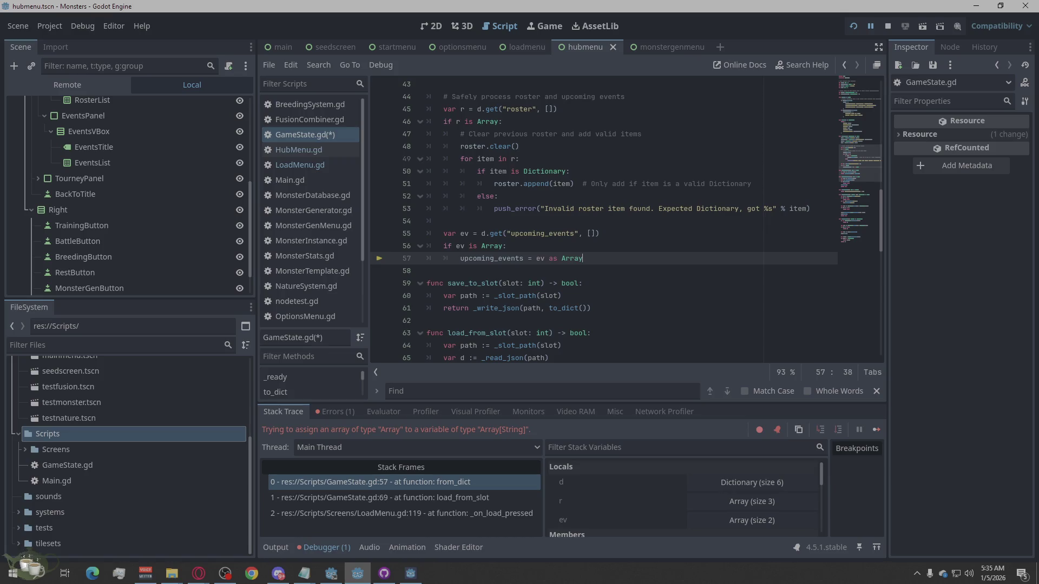
{"action": "scroll", "coordinate": [688, 344], "scroll_direction": "up", "scroll_amount": 3}
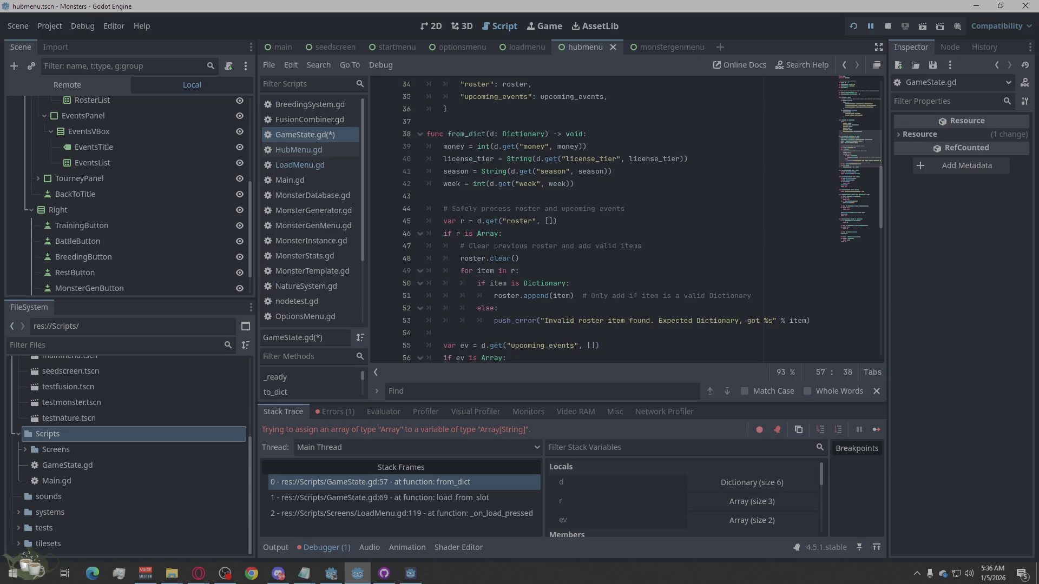
Restart the game, select Save Slot 01 on the Load screen, then return to the title
{"action": "left_click", "coordinate": [885, 24]}
{"action": "left_click", "coordinate": [852, 26]}
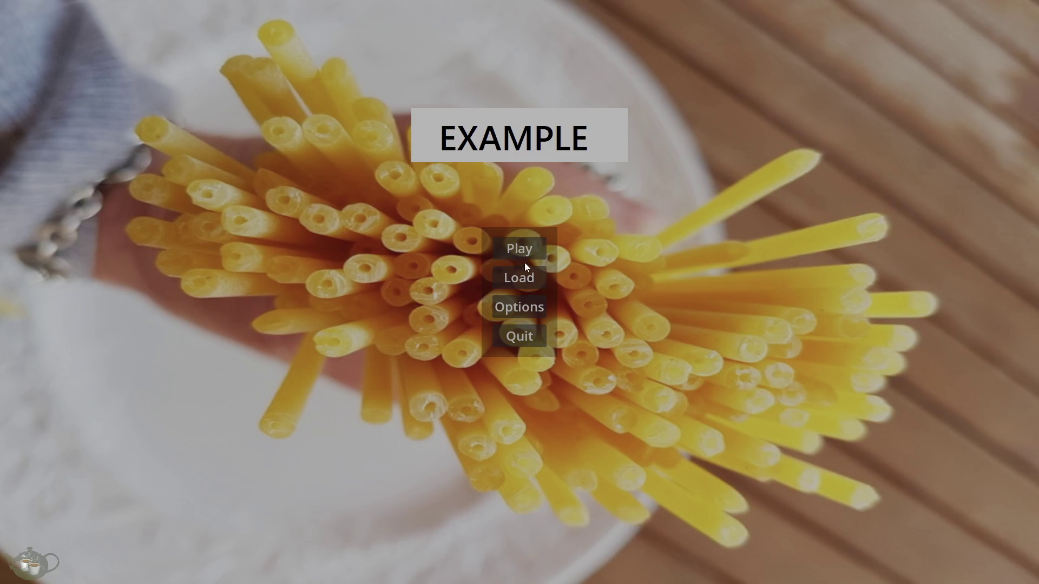
{"action": "left_click", "coordinate": [522, 274]}
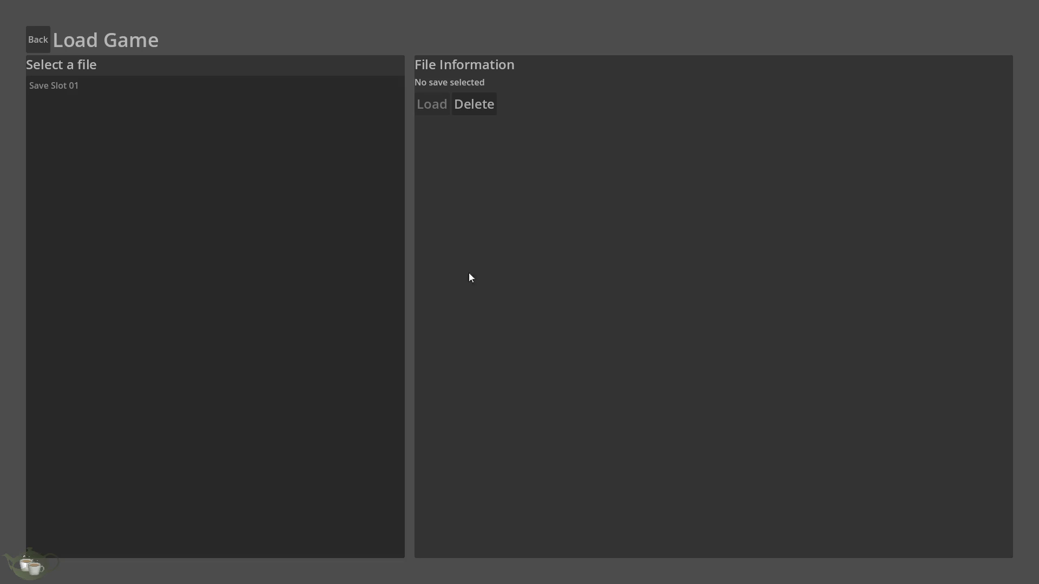
{"action": "left_click", "coordinate": [100, 91]}
{"action": "left_click", "coordinate": [463, 108]}
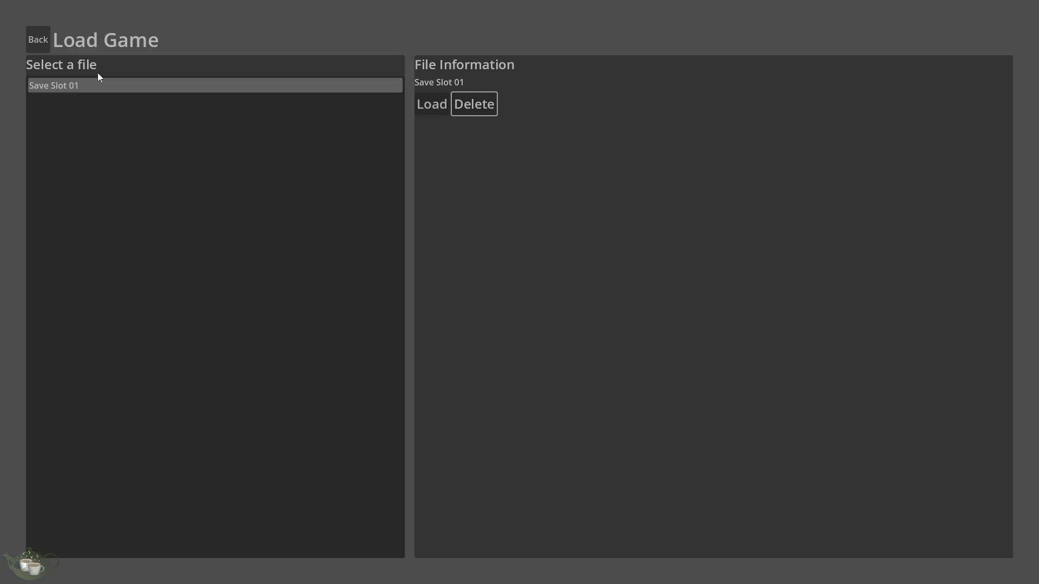
{"action": "left_click", "coordinate": [44, 41]}
In the hub select the Slime (Baby) monster, save, return to title, and load Save Slot 01
{"action": "left_click", "coordinate": [525, 256]}
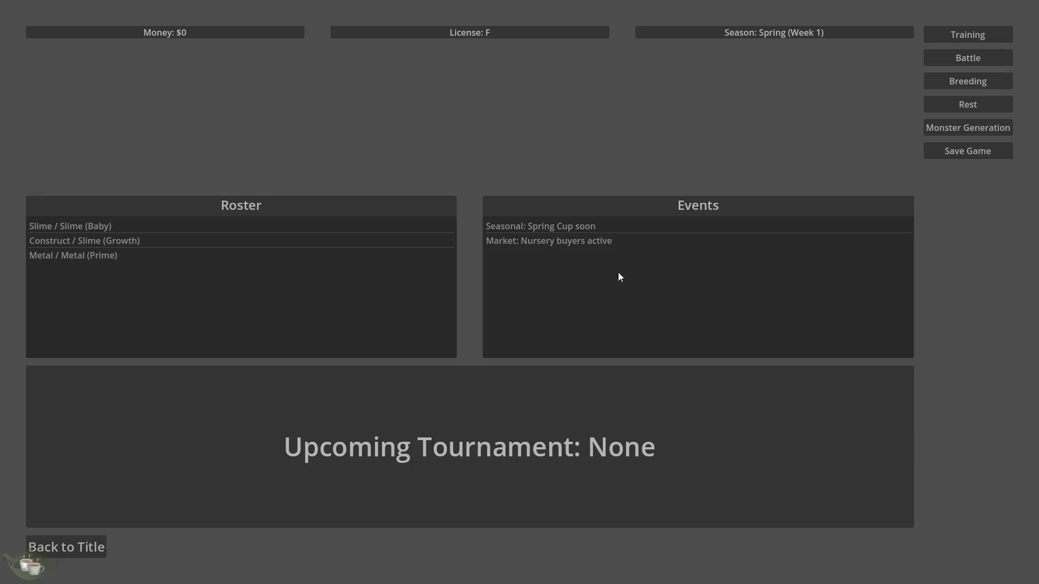
{"action": "left_click", "coordinate": [149, 257]}
{"action": "left_click", "coordinate": [152, 227]}
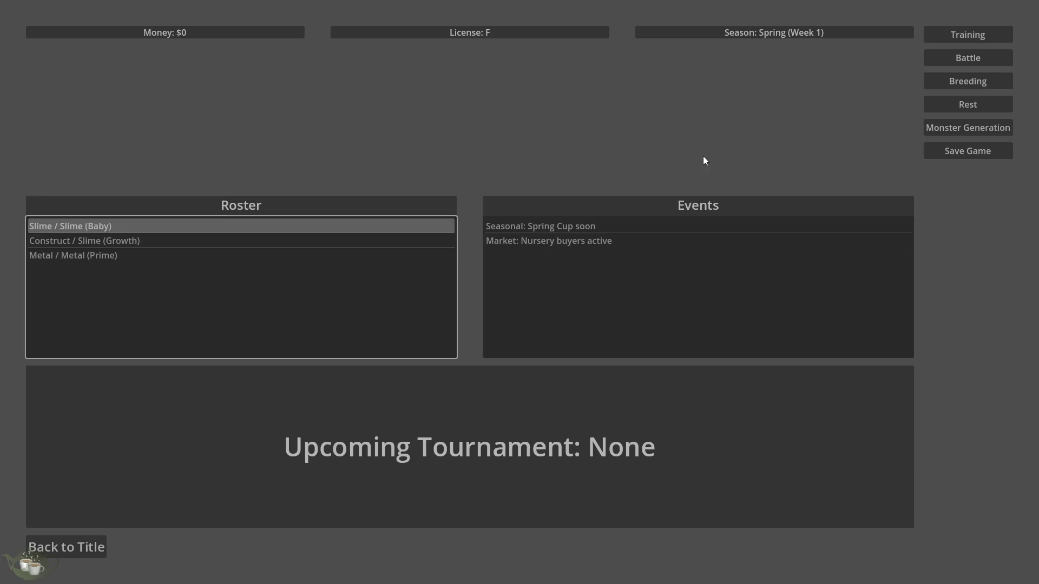
{"action": "left_click", "coordinate": [971, 149]}
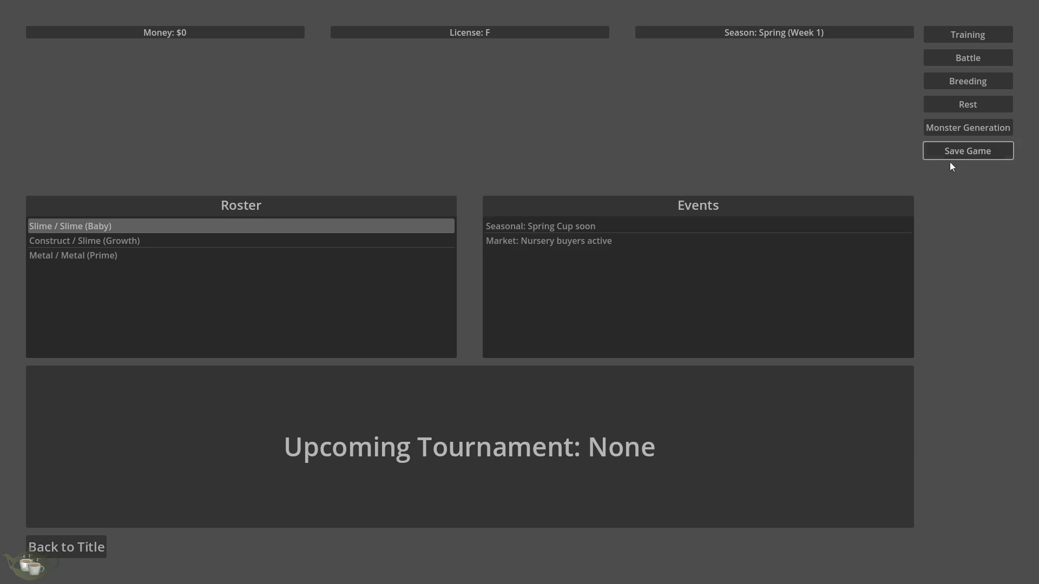
{"action": "left_click", "coordinate": [63, 553]}
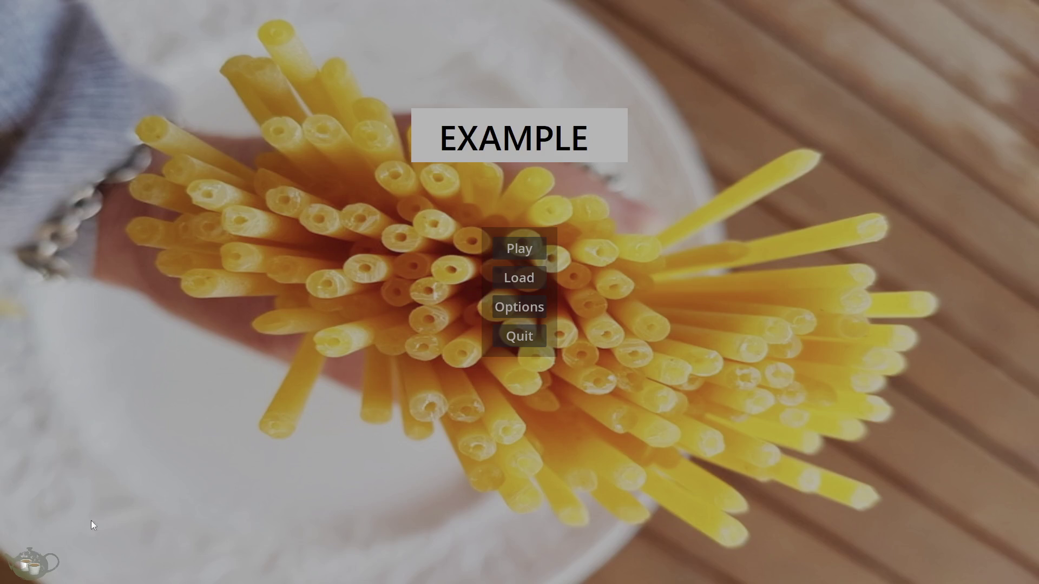
{"action": "left_click", "coordinate": [515, 275]}
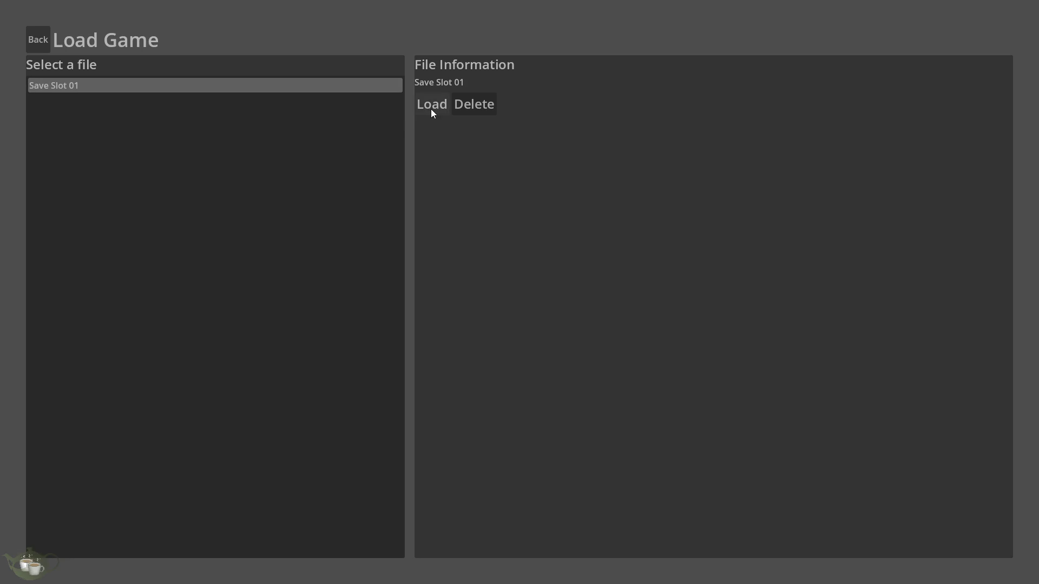
{"action": "left_click", "coordinate": [431, 107]}
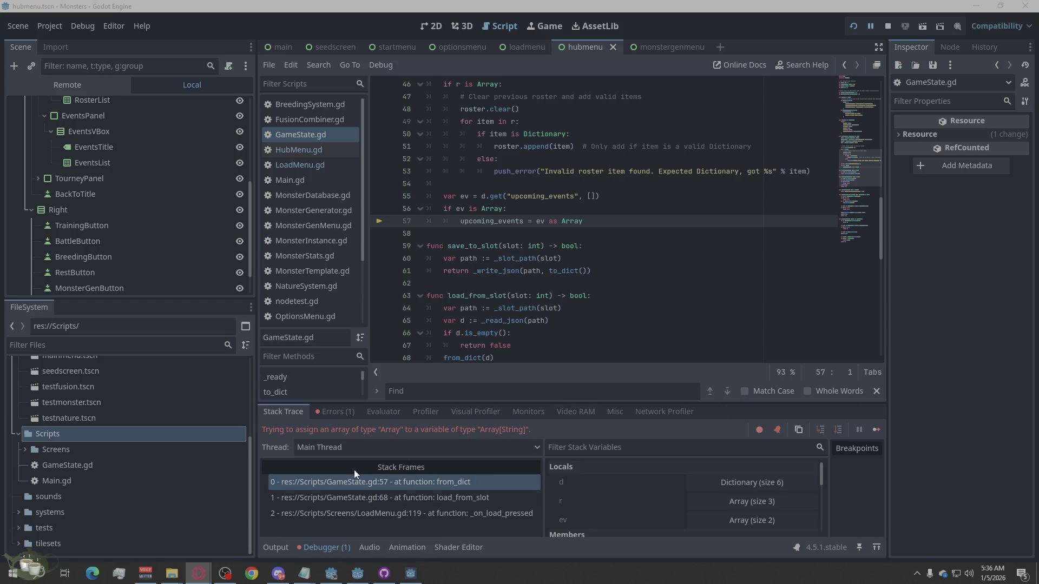
Copy the Array[String] assignment error from the debugger's Errors list into the web browser
{"action": "left_click", "coordinate": [344, 413]}
{"action": "right_click", "coordinate": [693, 457]}
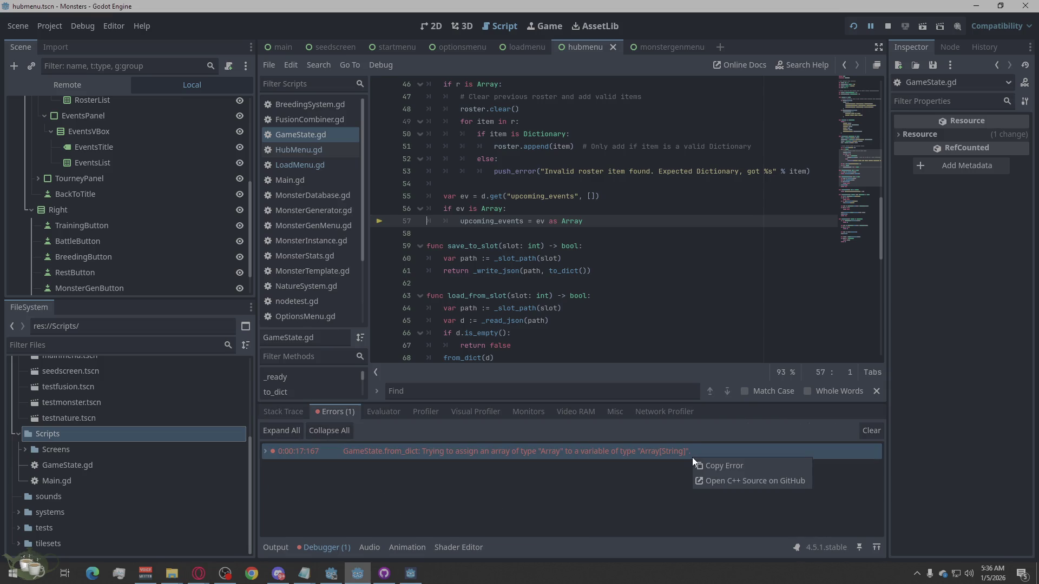
{"action": "left_click", "coordinate": [706, 463]}
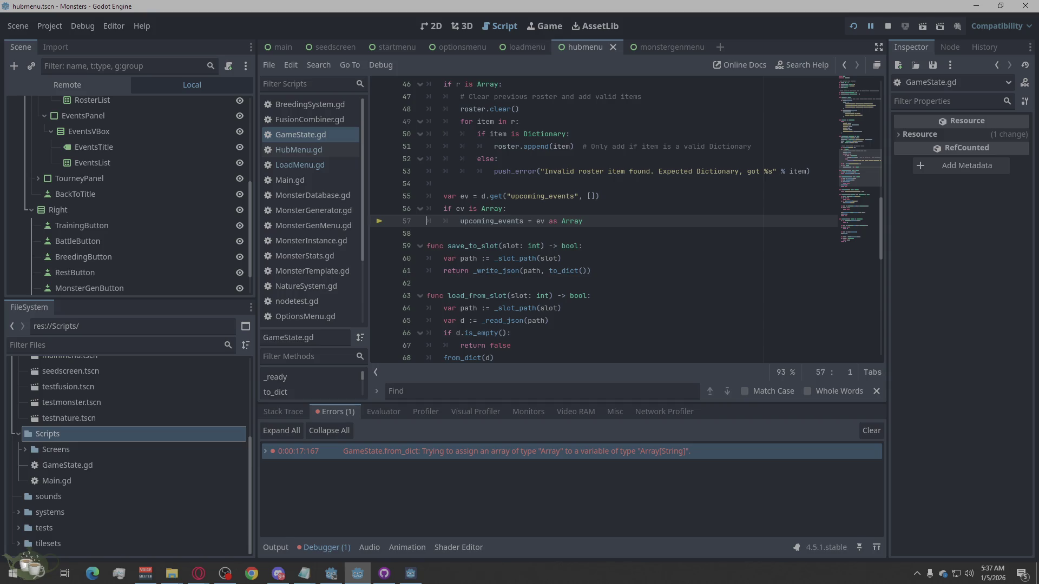
{"action": "key", "text": "alt+Tab"}
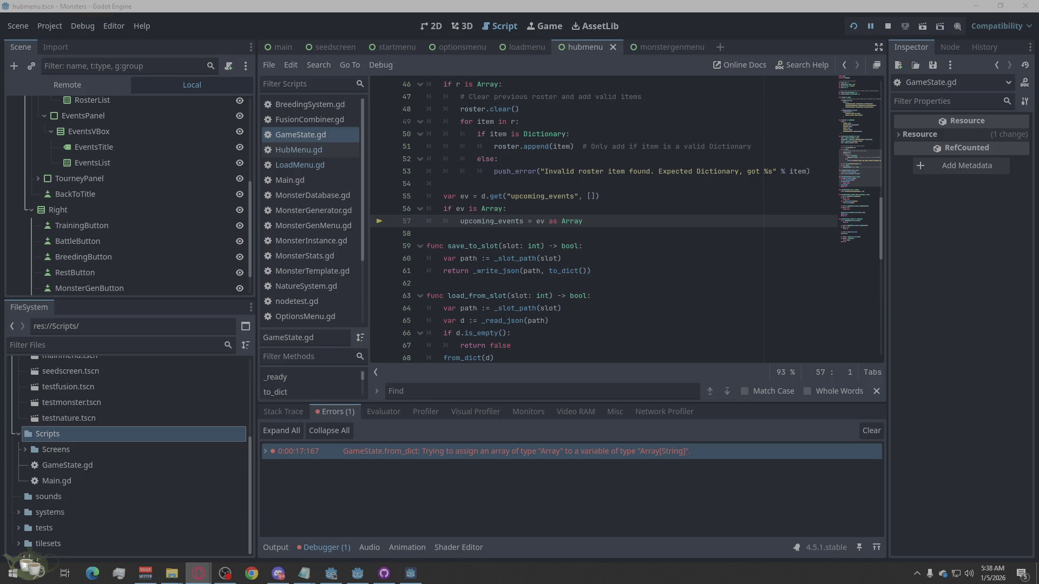
{"action": "scroll", "coordinate": [542, 284], "scroll_direction": "up", "scroll_amount": 5}
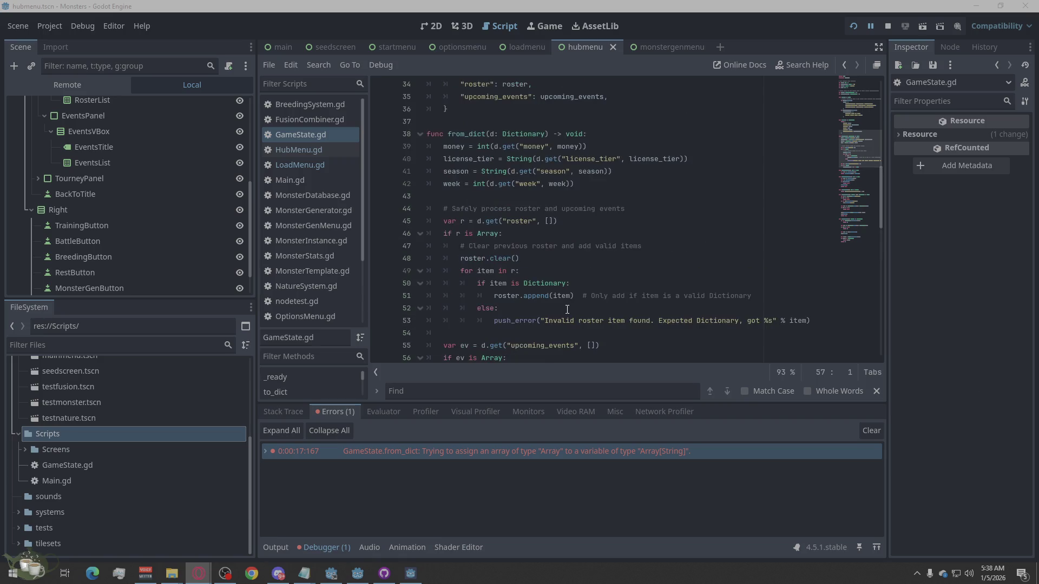
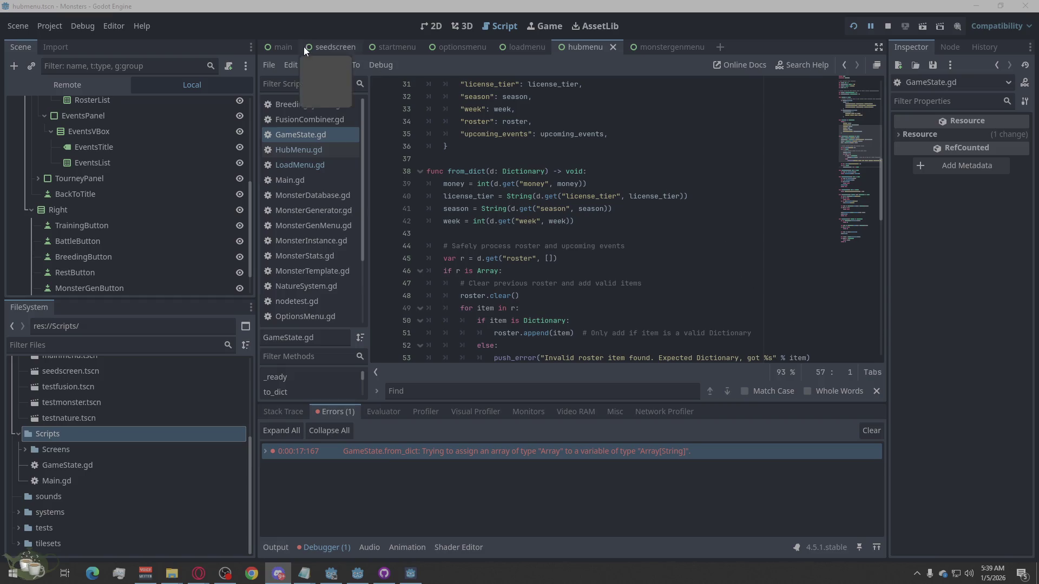
Switch the editor to the Main.tscn scene and deselect the ScreenRoot node
{"action": "left_click", "coordinate": [282, 47]}
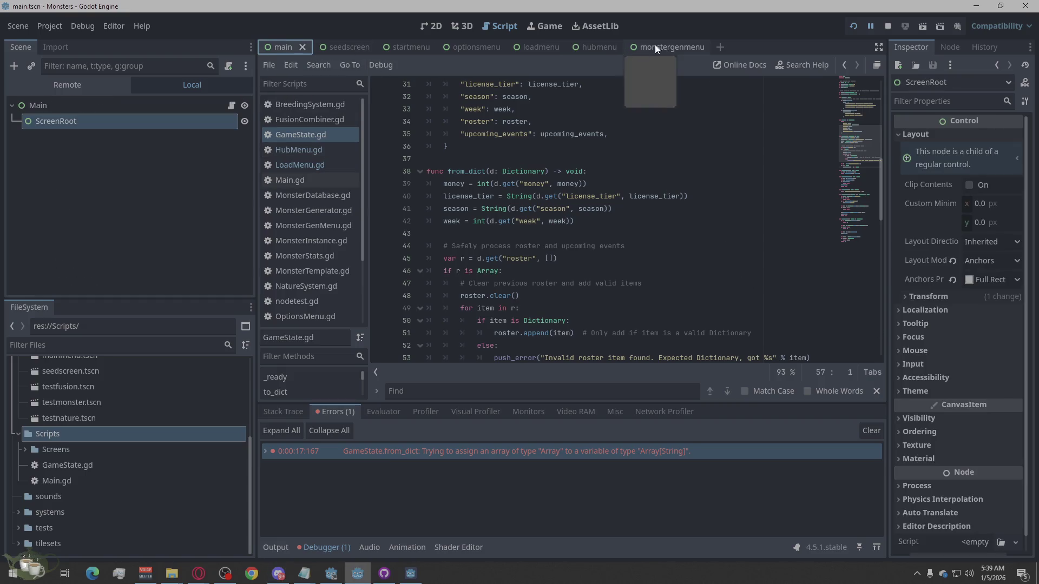
{"action": "key", "text": "alt+Tab"}
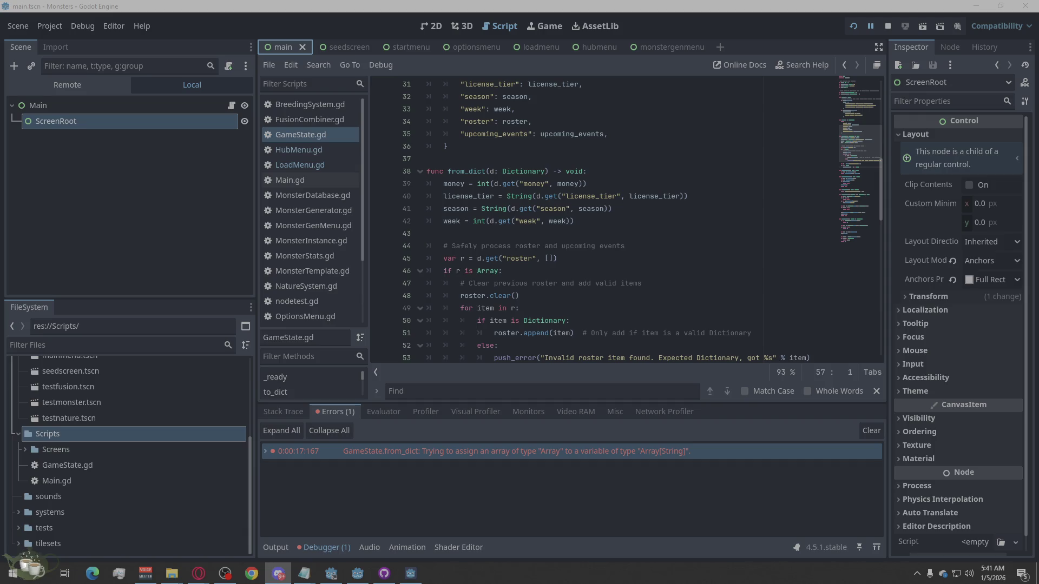
{"action": "left_click", "coordinate": [142, 198]}
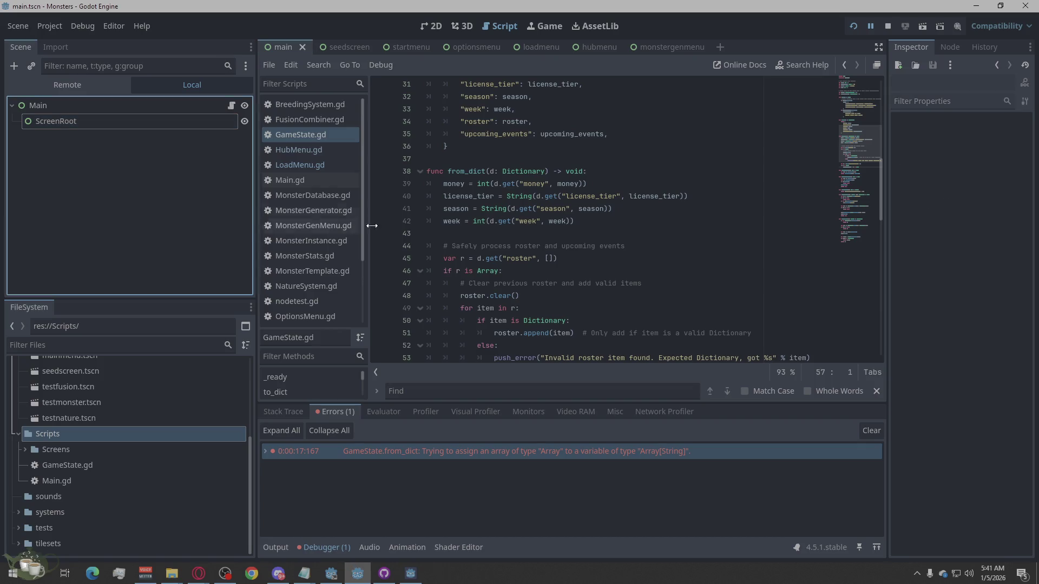
Replace GameState.gd's old from_dict body with the pasted r_any/ev_any version and drop the extra blank line
{"action": "key", "text": "alt+Tab"}
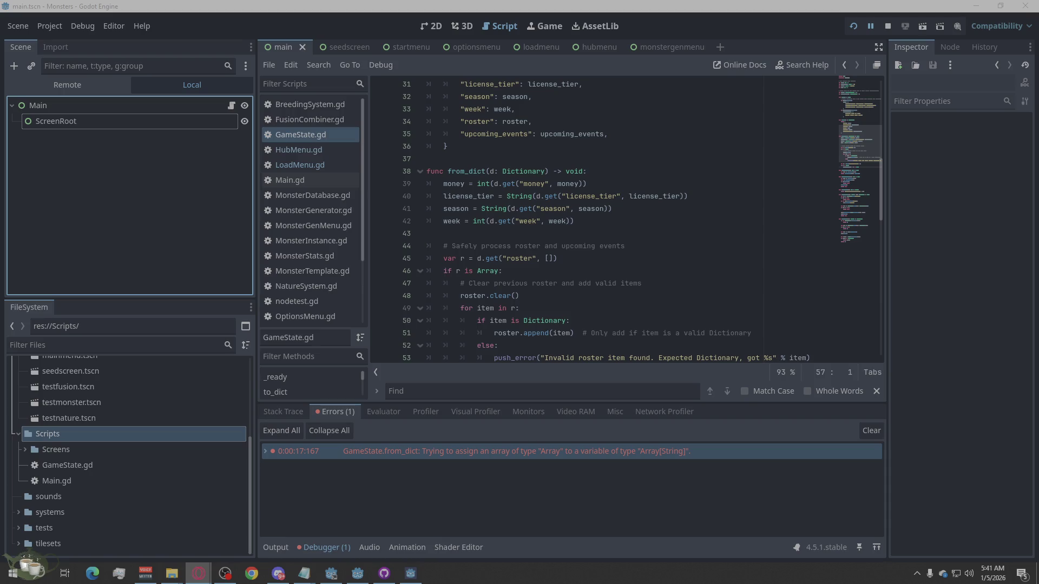
{"action": "mouse_move", "coordinate": [429, 171]}
{"action": "left_mouse_down"}
{"action": "mouse_move", "coordinate": [584, 173]}
{"action": "mouse_move", "coordinate": [609, 250]}
{"action": "mouse_move", "coordinate": [636, 258]}
{"action": "mouse_move", "coordinate": [638, 331]}
{"action": "left_mouse_up"}
{"action": "scroll", "coordinate": [610, 250], "scroll_direction": "down", "scroll_amount": 2}
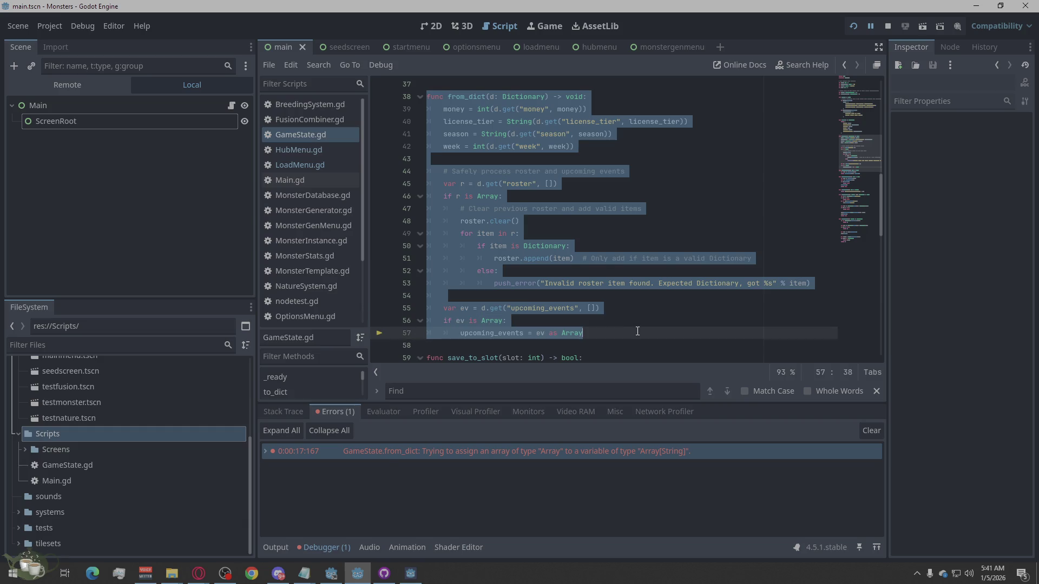
{"action": "type", "text": "func from_dict(d: Dictionary) -> void: \tmoney = int(d.get(\"money\", money)) \tlicense_tier = String(d.get(\"license_tier\", license_tier)) \tseason = String(d.get(\"season\", season)) \tweek = int(d.get(\"week\", week))  \t# ---- roster: Array[Dictionary] ---- \tvar r_any = d.get(\"roster\", []) \tif r_any is Array: \t\troster.clear() \t\tfor item in (r_any as Array): \t\t\tif item is Dictionary: \t\t\t\troster.append(item as Dictionary)  \t# ---- upcoming_events: Array[String] ---- \tvar ev_any = d.get(\"upcoming_events\", []) \tif ev_any is Array: \t\tupcoming_events.clear() \t\tfor e in (ev_any as Array): \t\t\tupcoming_events.append(String(e))"}
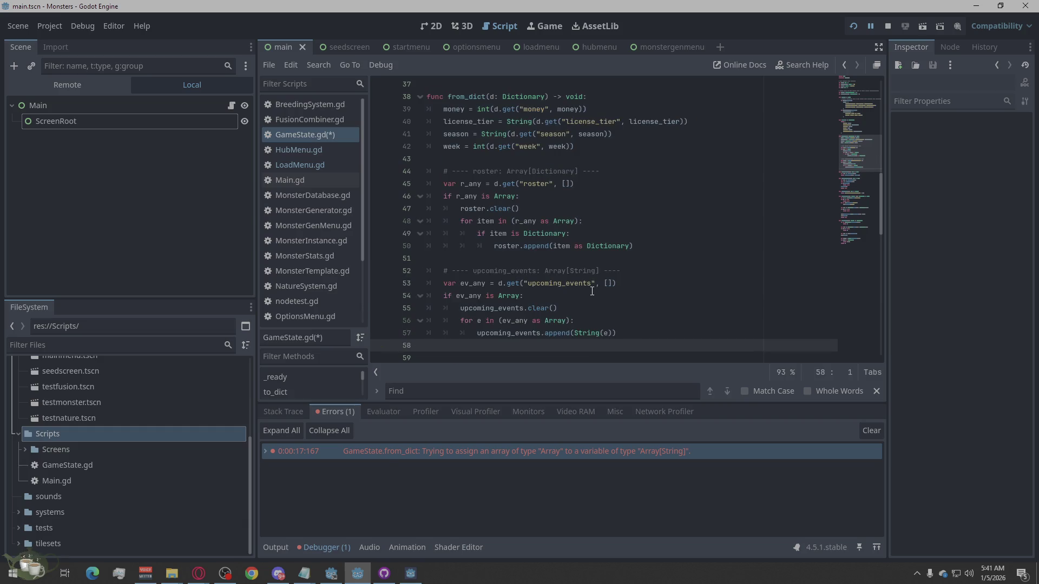
{"action": "key", "text": "BackSpace"}
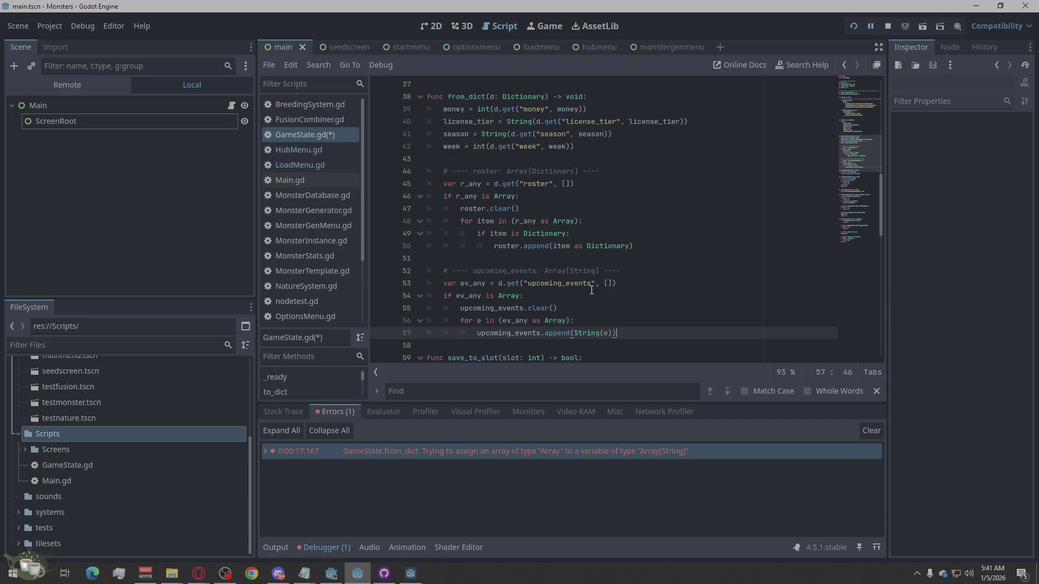
{"action": "scroll", "coordinate": [754, 304], "scroll_direction": "down", "scroll_amount": 1}
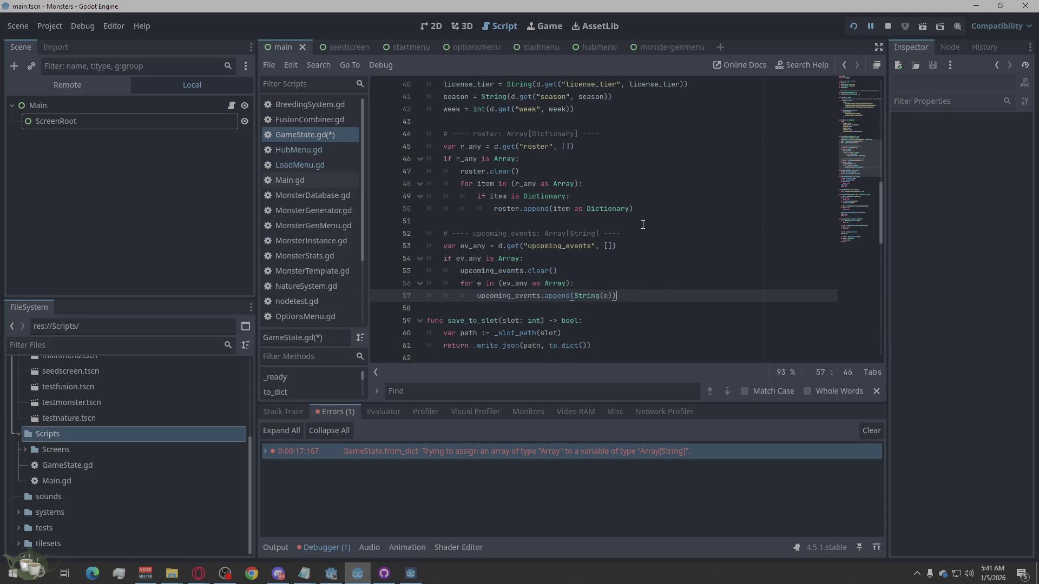
{"action": "scroll", "coordinate": [622, 247], "scroll_direction": "up", "scroll_amount": 2}
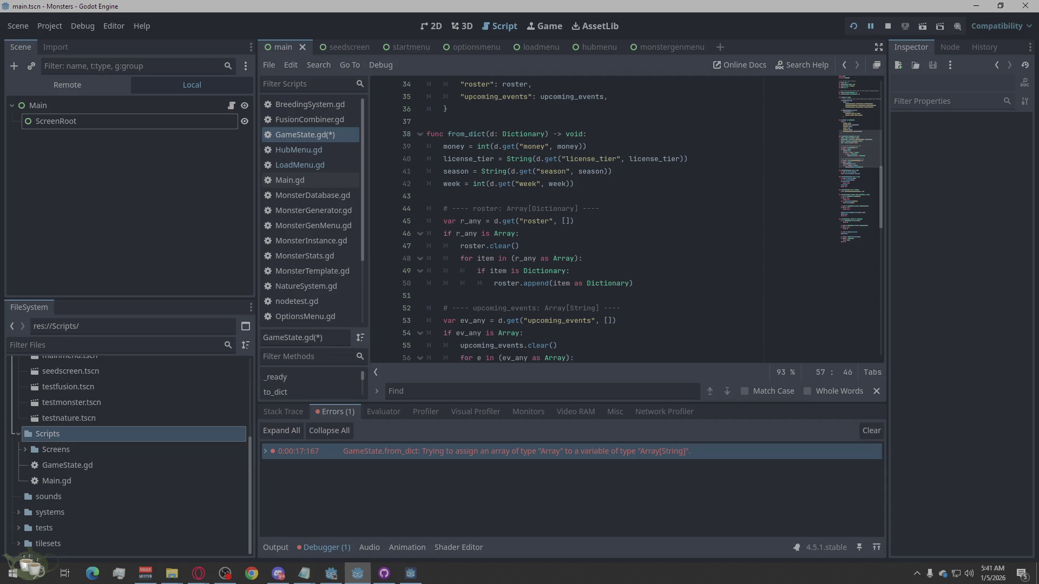
{"action": "key", "text": "alt+Tab"}
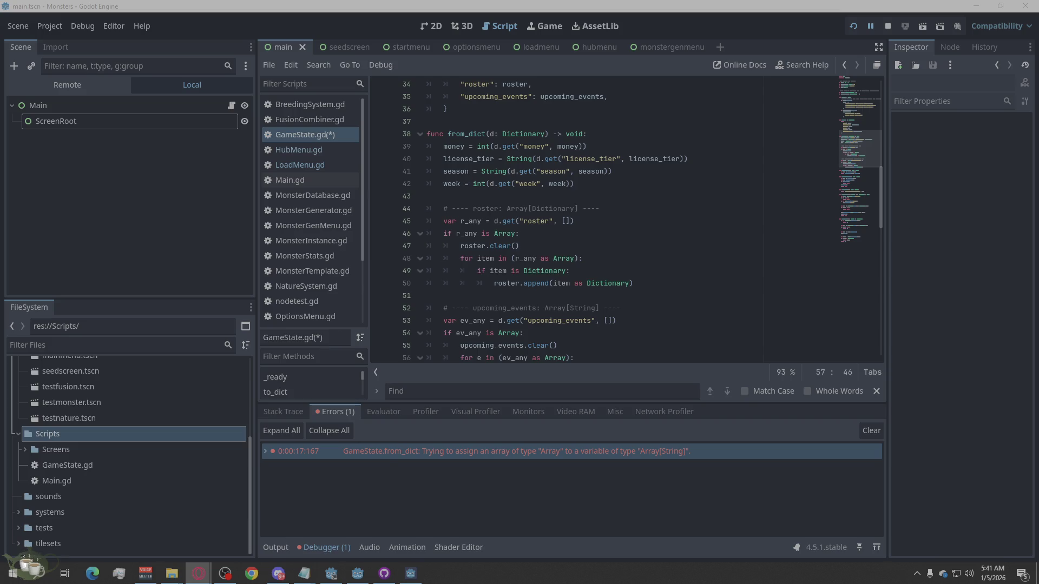
Stop the running game, save GameState.gd, and relaunch the project
{"action": "left_click", "coordinate": [887, 26]}
{"action": "left_click", "coordinate": [760, 216]}
{"action": "key", "text": "ctrl+s"}
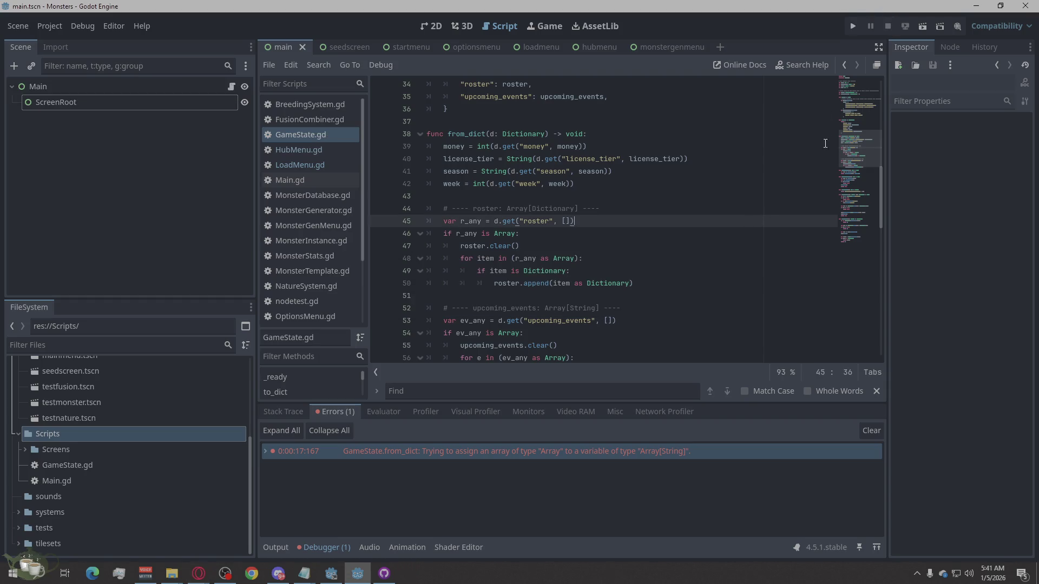
{"action": "left_click", "coordinate": [853, 26]}
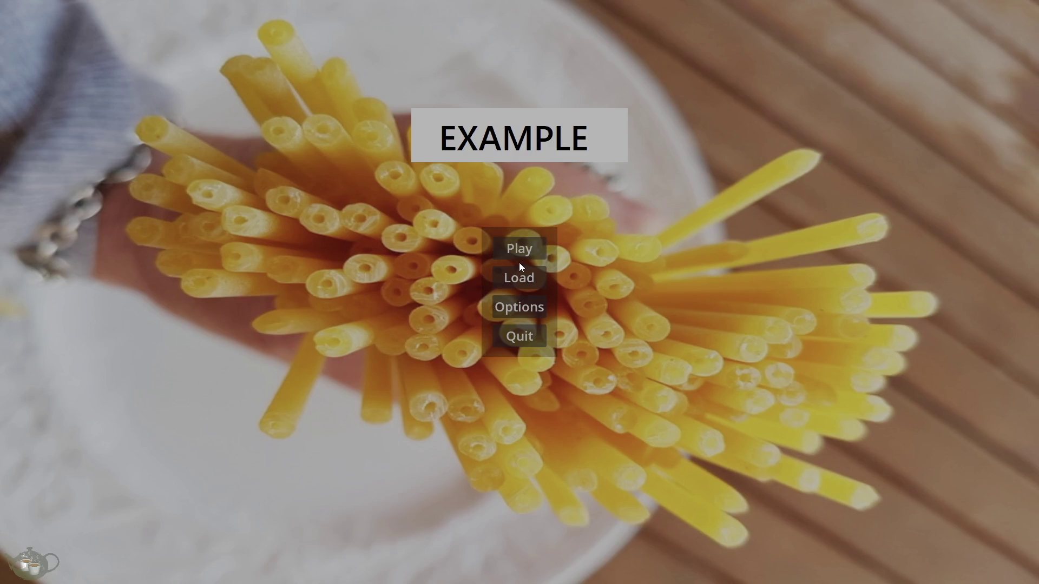
Load Save Slot 01 into the hub, select Construct / Slime (Growth), then return to the title screen
{"action": "left_click", "coordinate": [518, 277]}
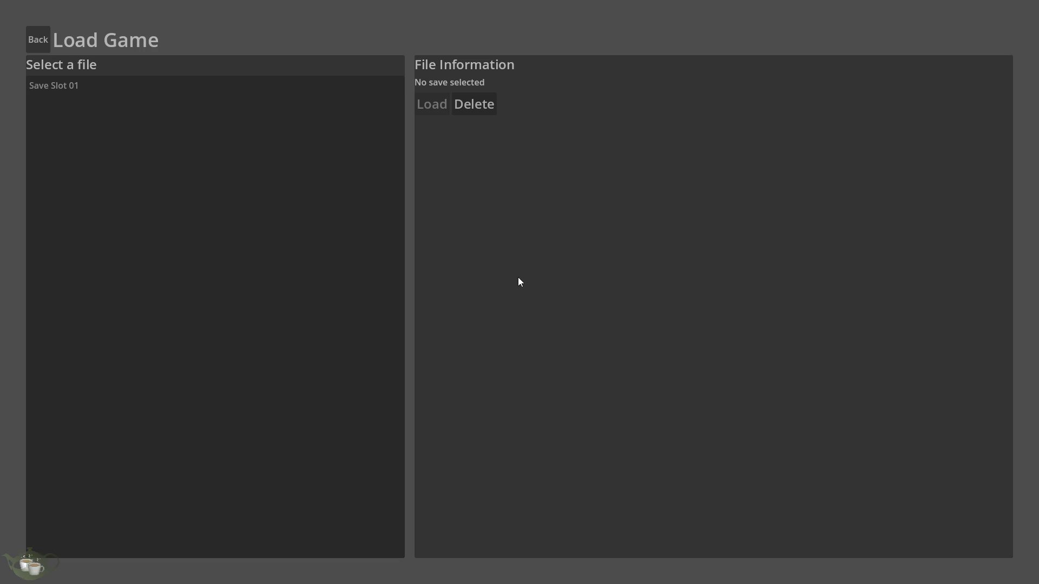
{"action": "left_click", "coordinate": [167, 87]}
{"action": "left_click", "coordinate": [433, 109]}
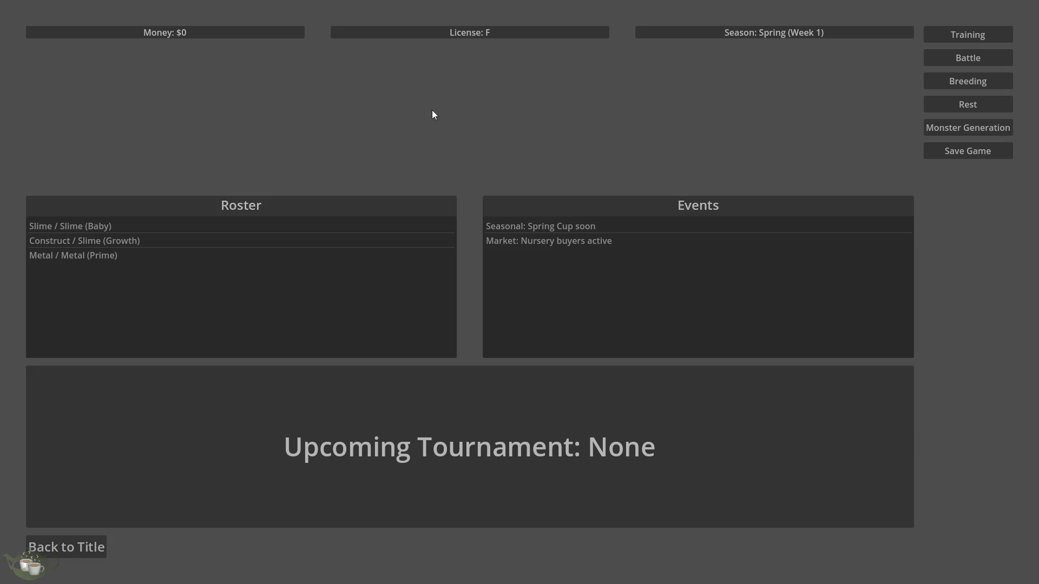
{"action": "left_click", "coordinate": [141, 238]}
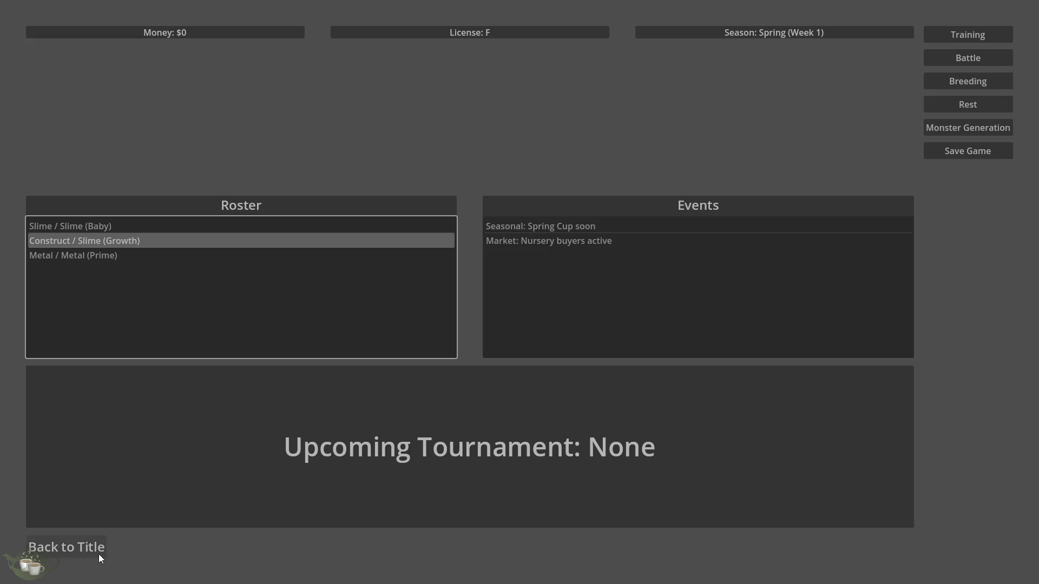
{"action": "left_click", "coordinate": [101, 552]}
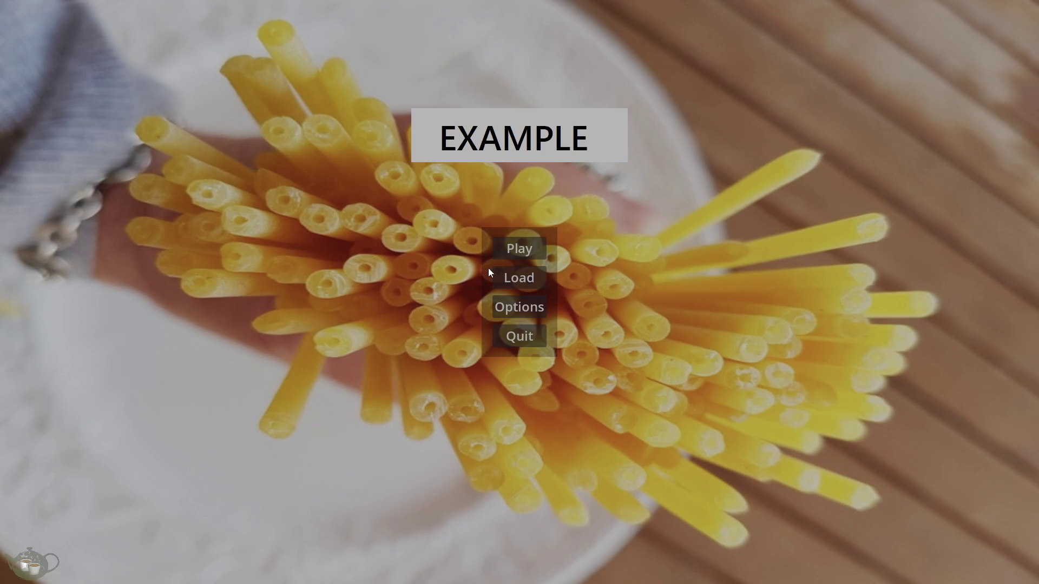
Load Save Slot 01 from the title screen's Load menu
{"action": "left_click", "coordinate": [509, 276]}
{"action": "left_click", "coordinate": [469, 108]}
{"action": "left_click", "coordinate": [216, 102]}
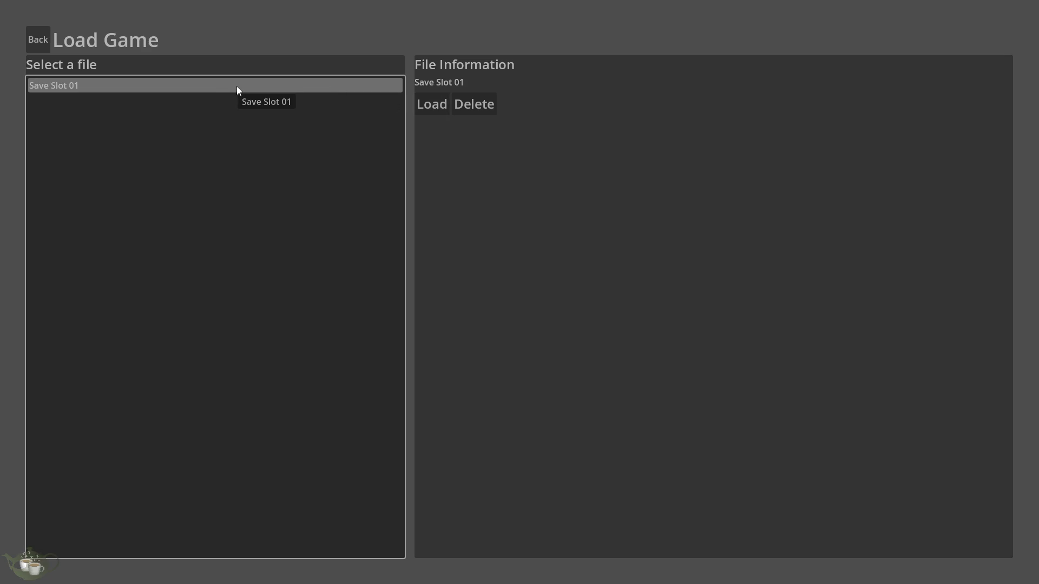
{"action": "left_click", "coordinate": [424, 114]}
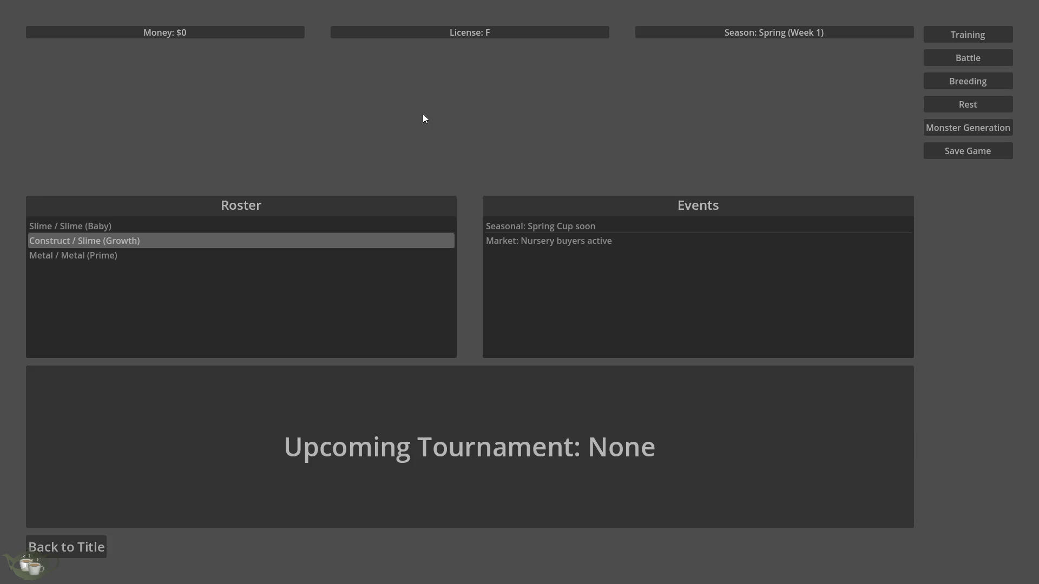
Select the Slime (Baby) and Construct / Slime (Growth) roster entries, then the Nursery buyers and Spring Cup events
{"action": "left_click", "coordinate": [92, 253]}
{"action": "left_click", "coordinate": [109, 227]}
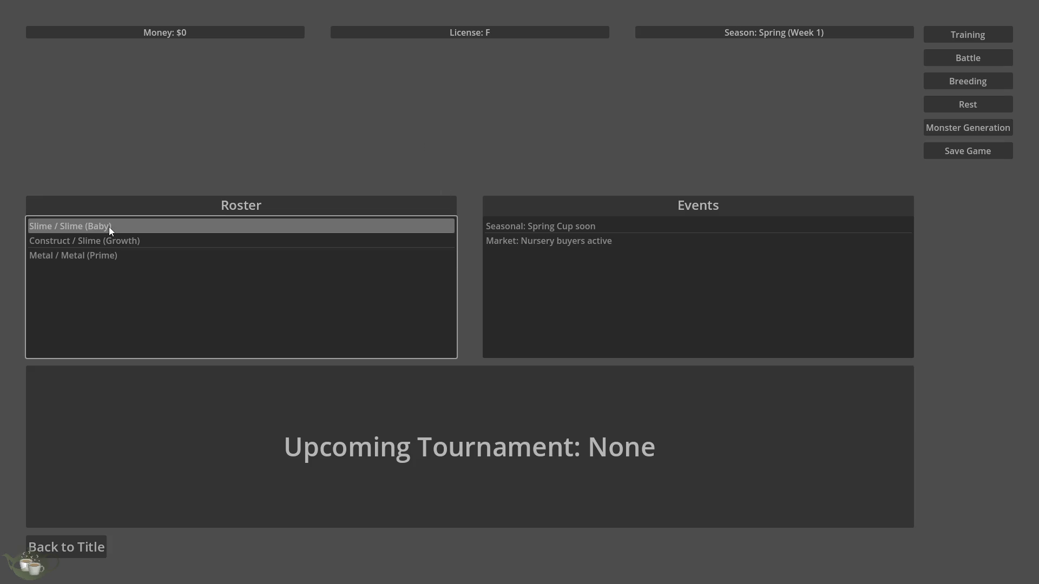
{"action": "left_click", "coordinate": [114, 242]}
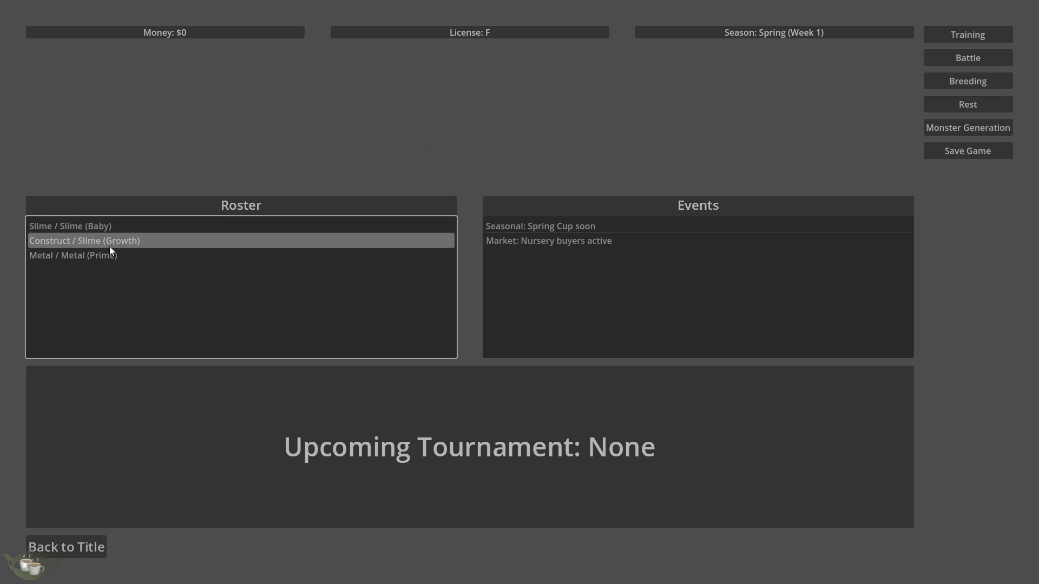
{"action": "left_click", "coordinate": [112, 232]}
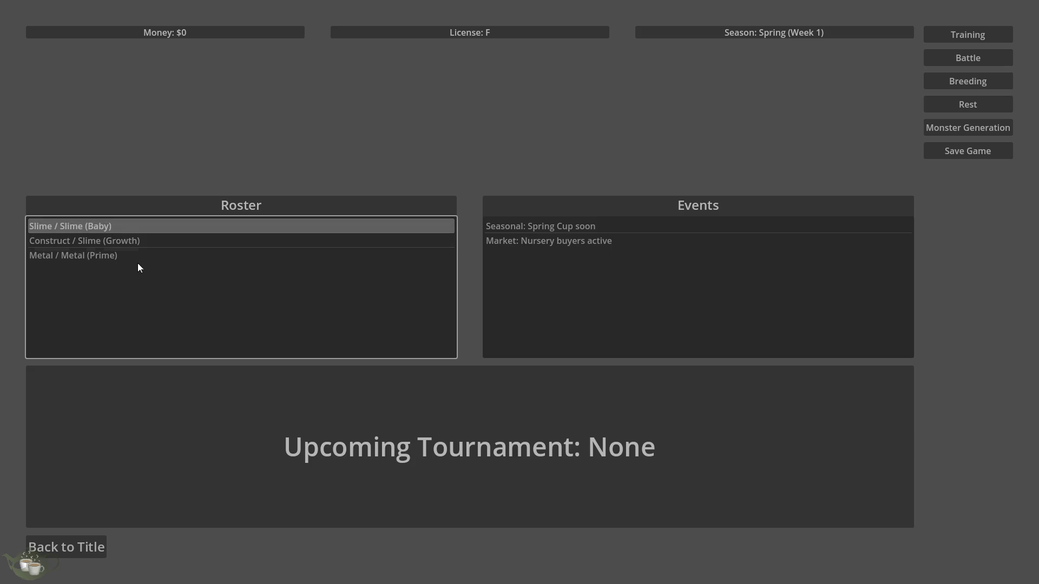
{"action": "left_click", "coordinate": [145, 240]}
{"action": "left_click", "coordinate": [143, 231]}
{"action": "left_click", "coordinate": [576, 301]}
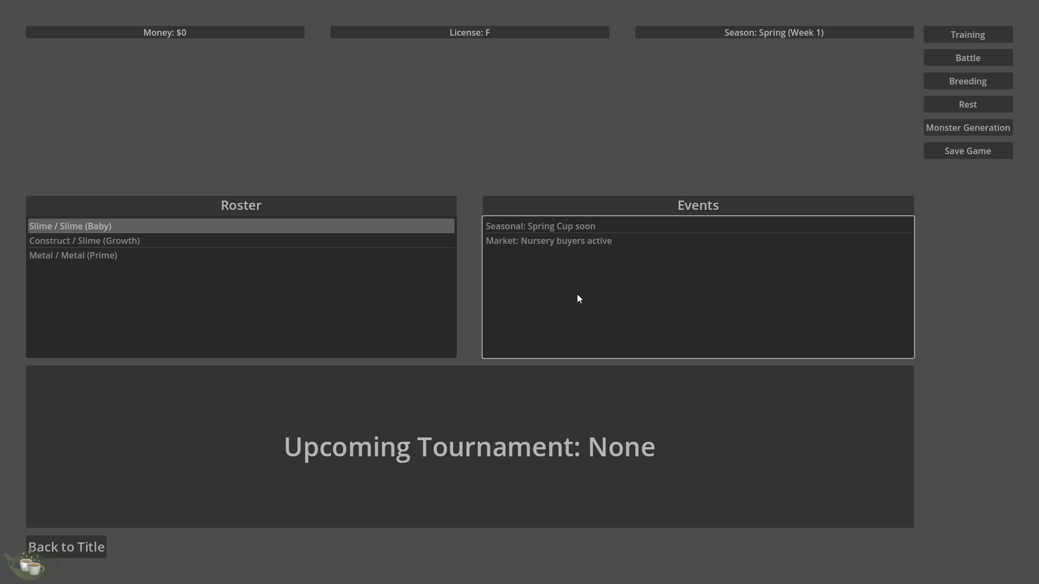
{"action": "left_click", "coordinate": [623, 241]}
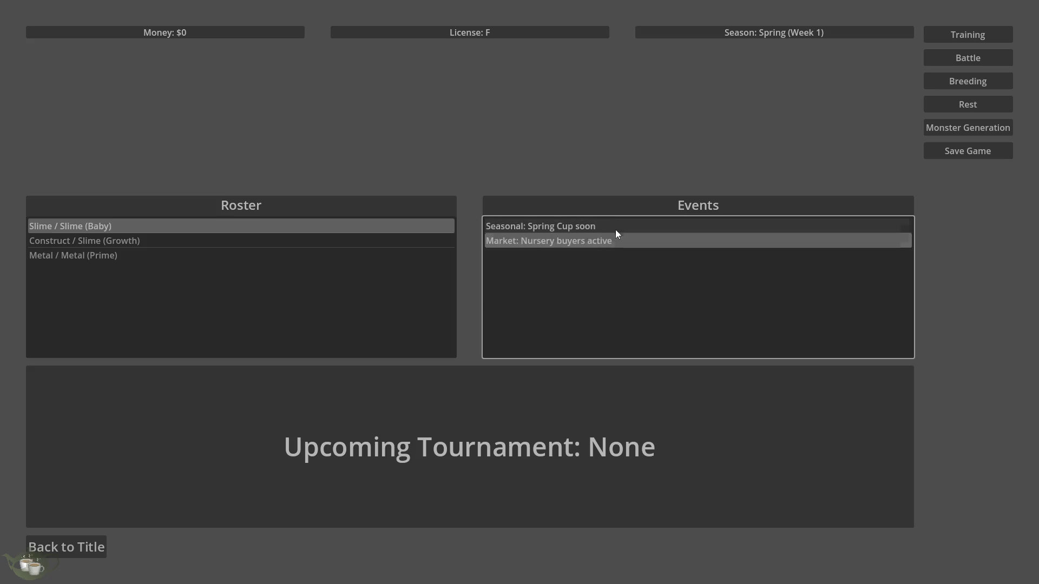
{"action": "left_click", "coordinate": [604, 229]}
{"action": "left_click", "coordinate": [599, 236]}
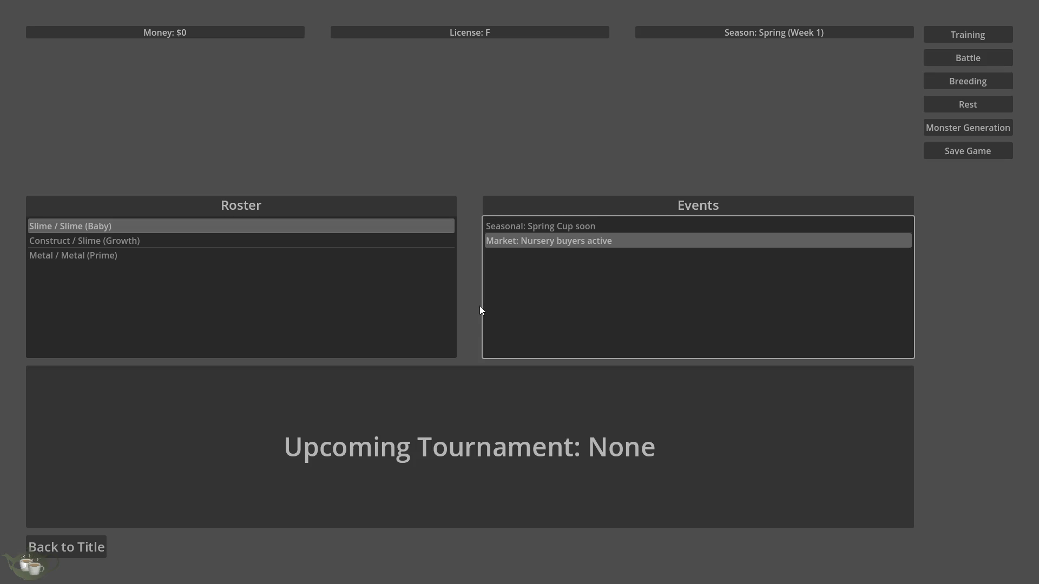
{"action": "key", "text": "Up"}
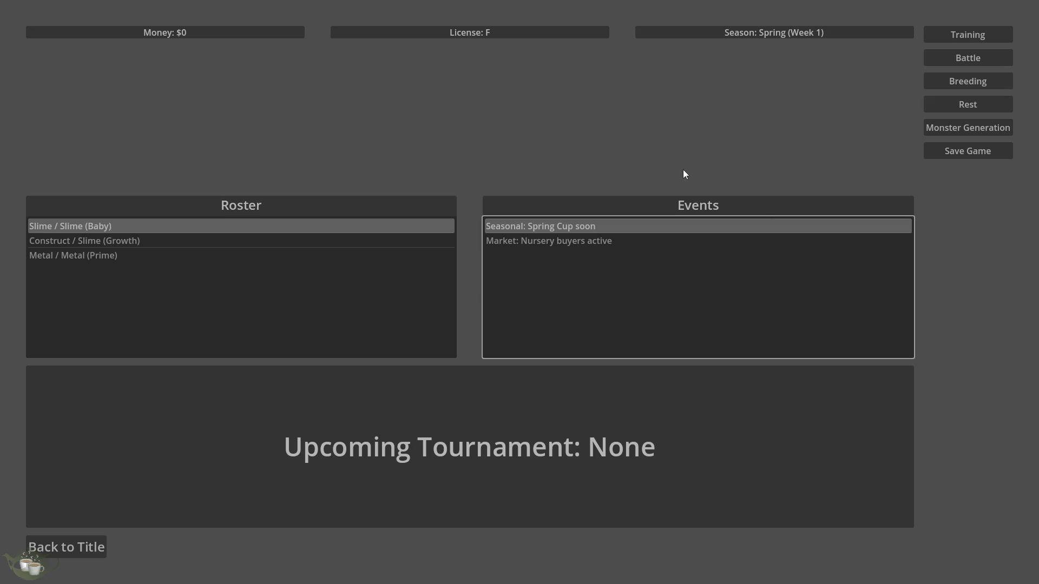
Return to the game's title screen and quit back to the editor
{"action": "left_click", "coordinate": [69, 545]}
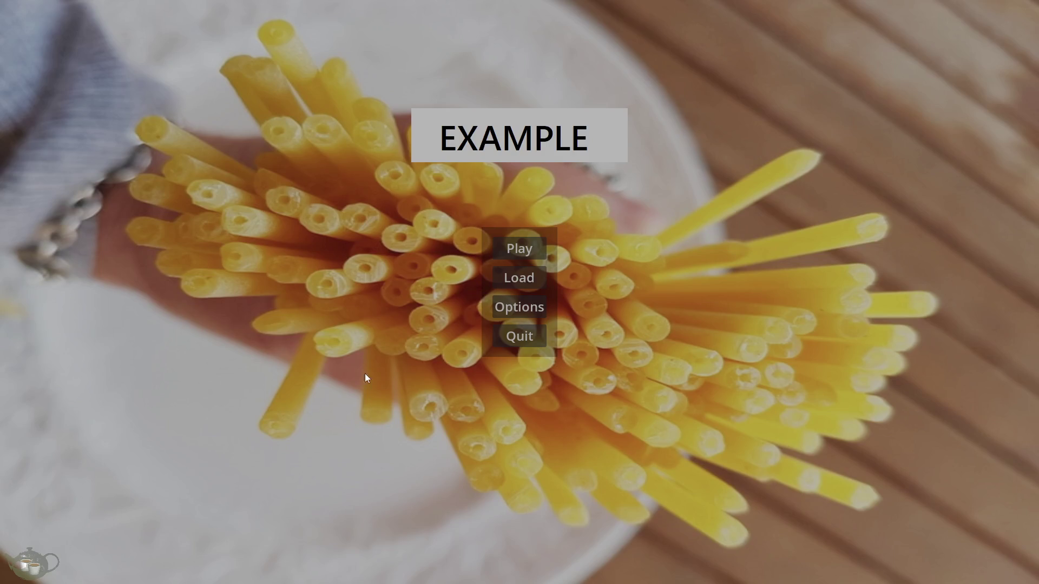
{"action": "left_click", "coordinate": [504, 337]}
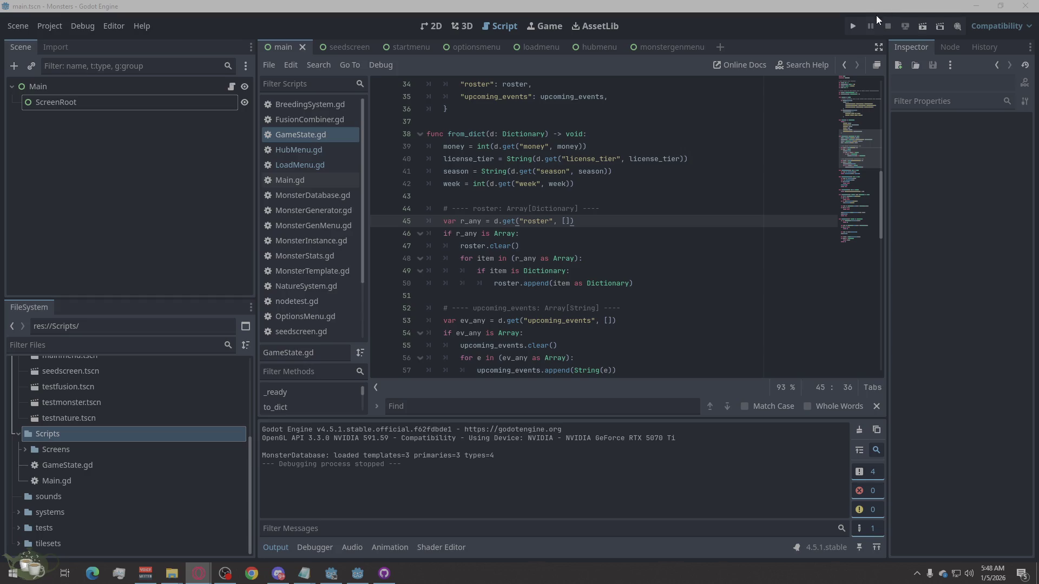
Launch the game, start from the main menu, and browse the roster down to Metal / Metal (Prime)
{"action": "left_click", "coordinate": [853, 26]}
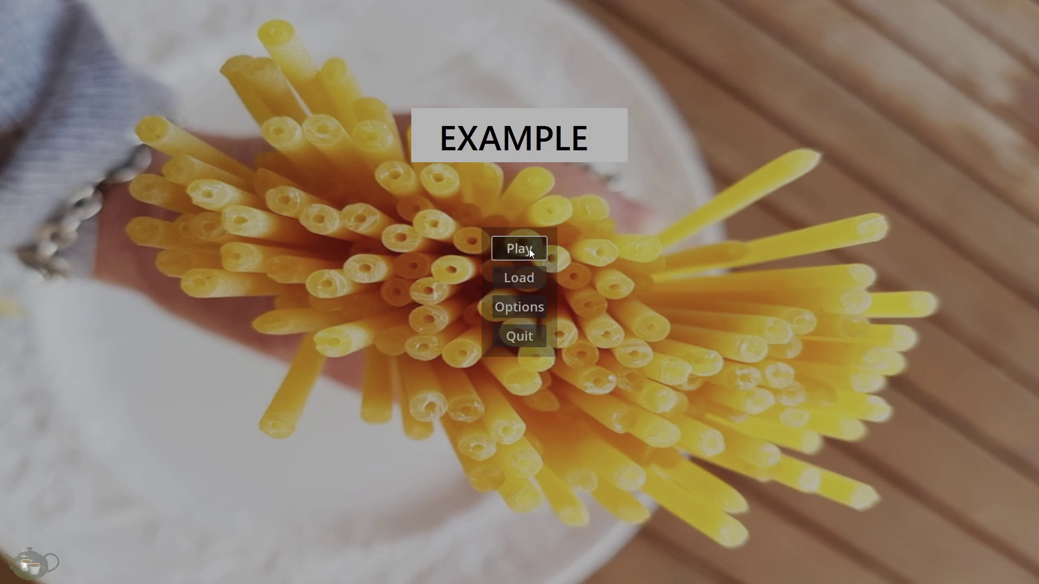
{"action": "left_click", "coordinate": [528, 249]}
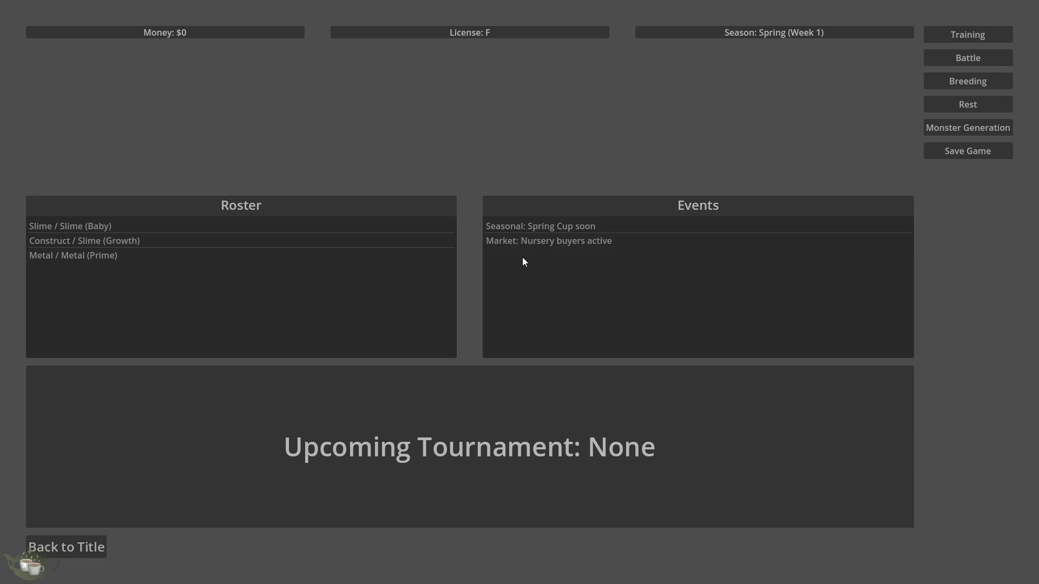
{"action": "left_click", "coordinate": [198, 250]}
{"action": "left_click", "coordinate": [201, 239]}
{"action": "key", "text": "Up"}
{"action": "key", "text": "Down"}
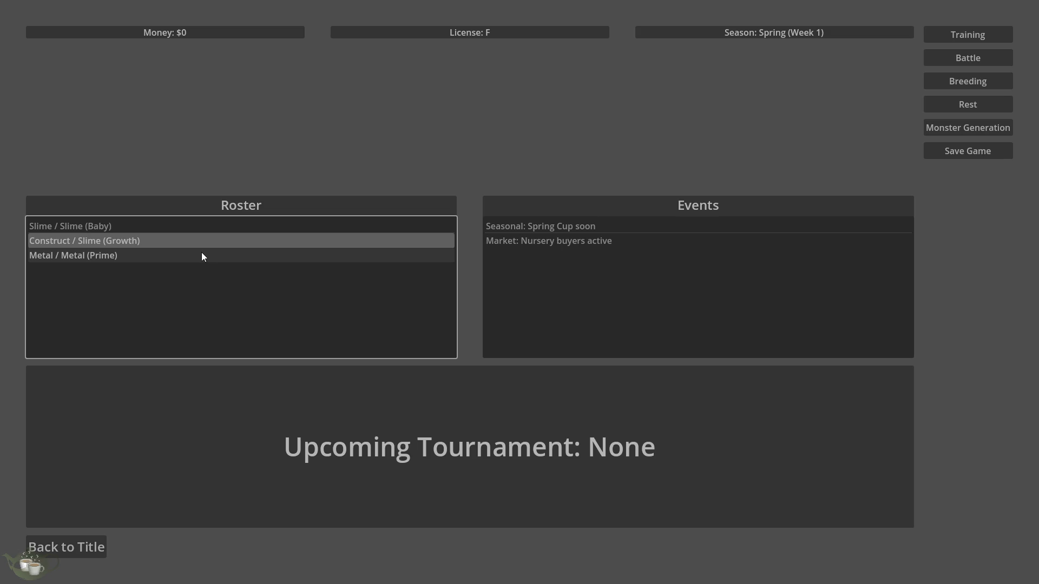
{"action": "left_click", "coordinate": [202, 252]}
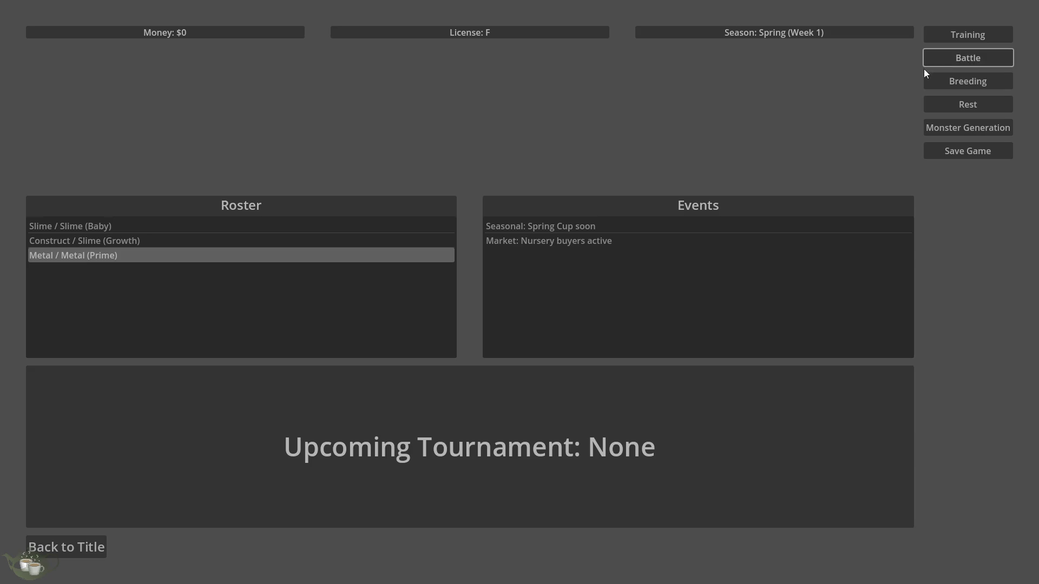
Visit the Monster Generation screen, go back through the hub to the title, and close the game
{"action": "left_click", "coordinate": [926, 128]}
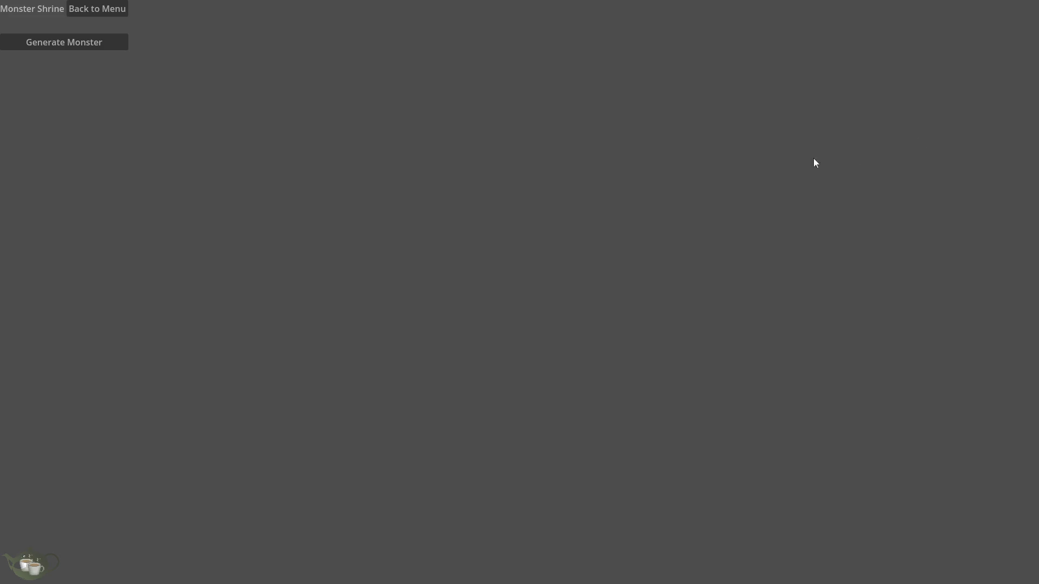
{"action": "left_click", "coordinate": [109, 11]}
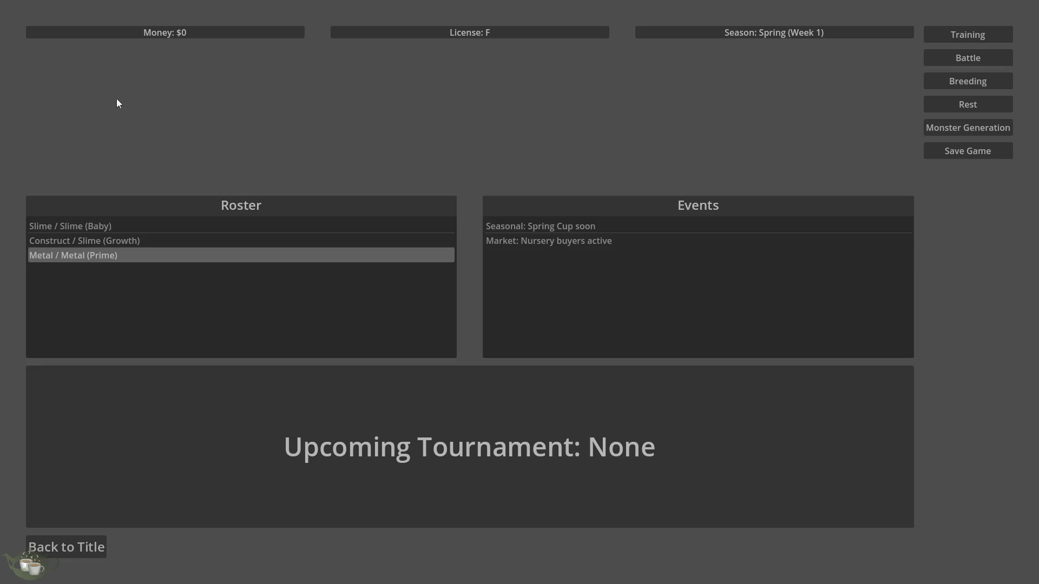
{"action": "left_click", "coordinate": [88, 548]}
{"action": "left_click", "coordinate": [519, 336]}
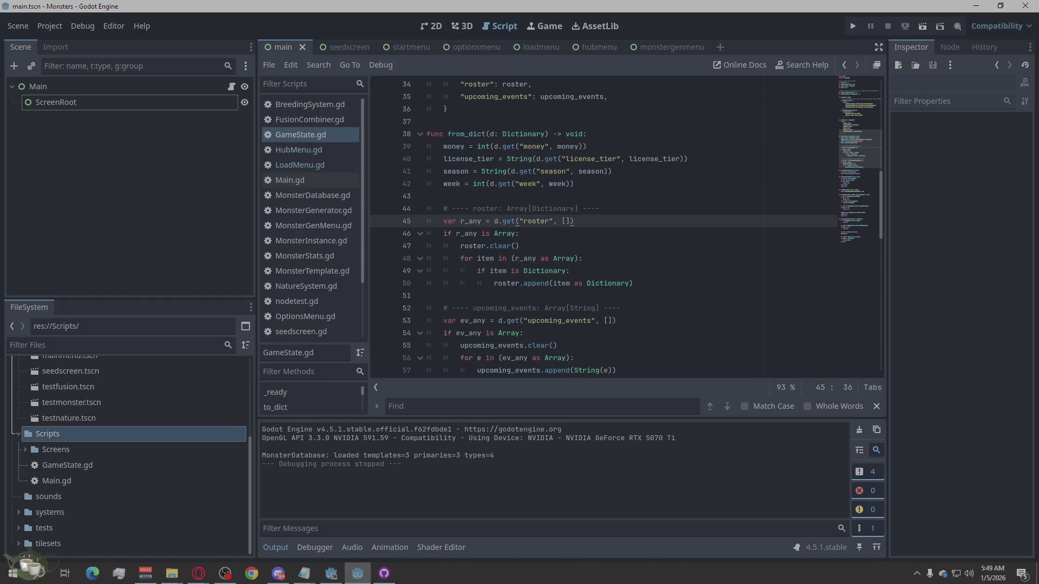
Open LoadMenu.gd from the script list
{"action": "key", "text": "alt+Tab"}
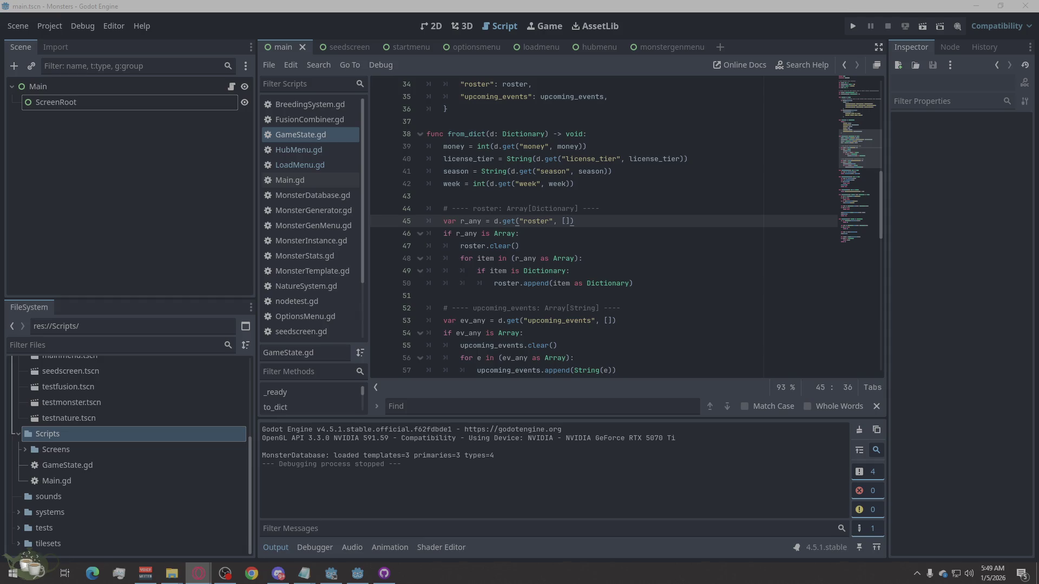
{"action": "left_click", "coordinate": [308, 165]}
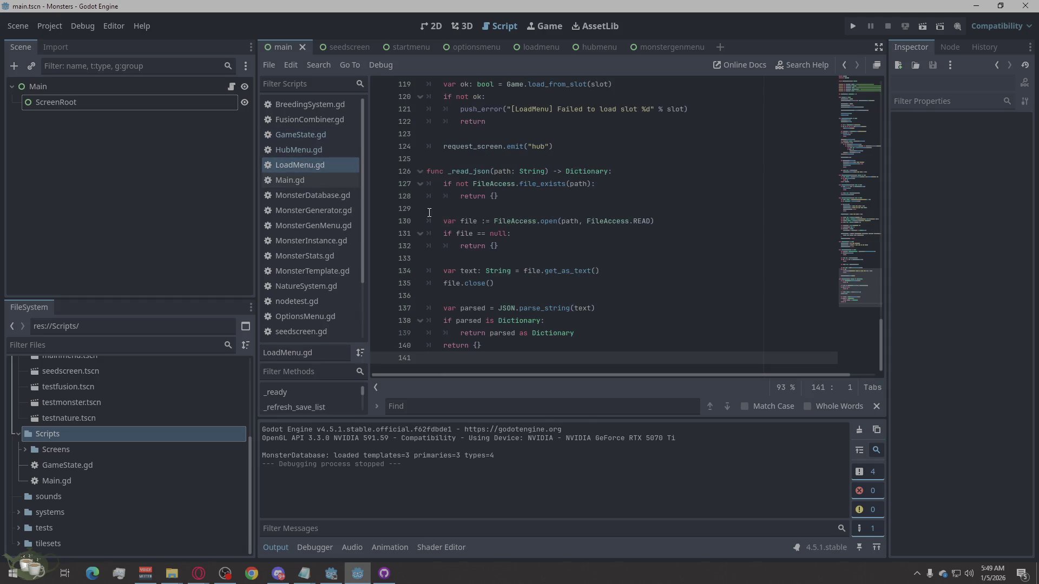
Replace all of LoadMenu.gd with the pasted save-deletion code and save it
{"action": "right_click", "coordinate": [456, 362]}
{"action": "left_click", "coordinate": [490, 477]}
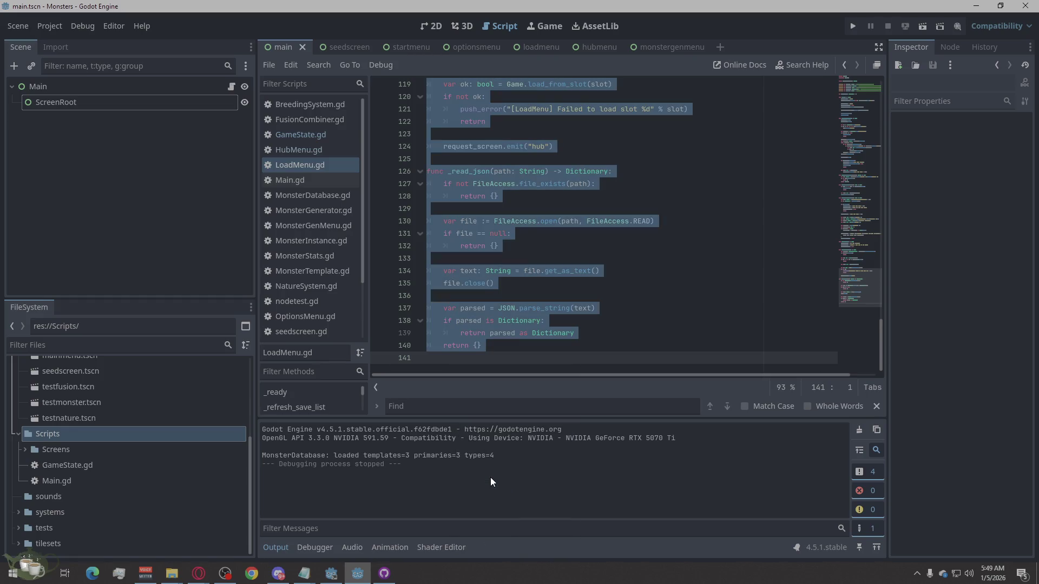
{"action": "key", "text": "ctrl+v"}
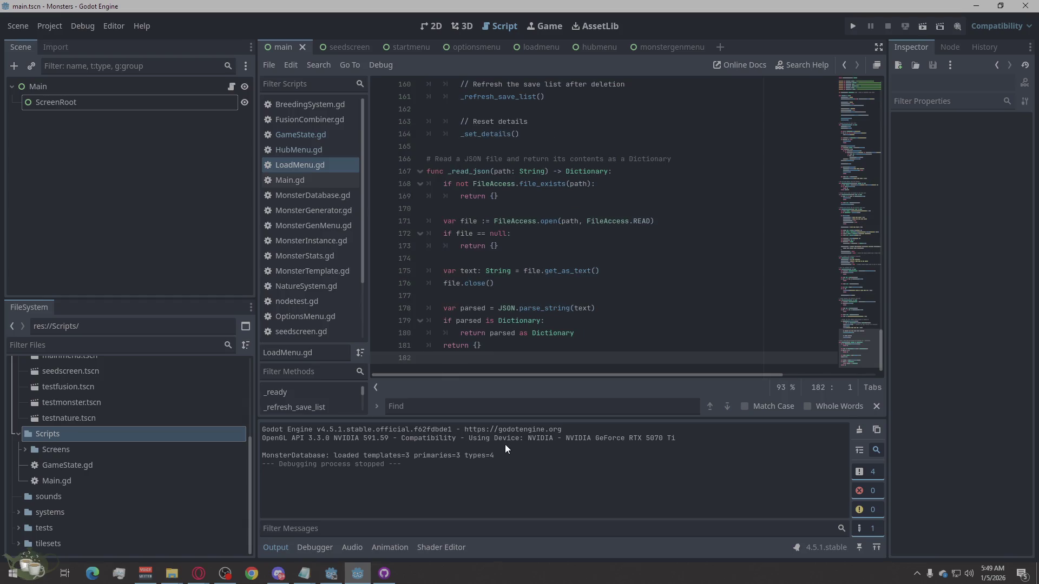
{"action": "key", "text": "ctrl+s"}
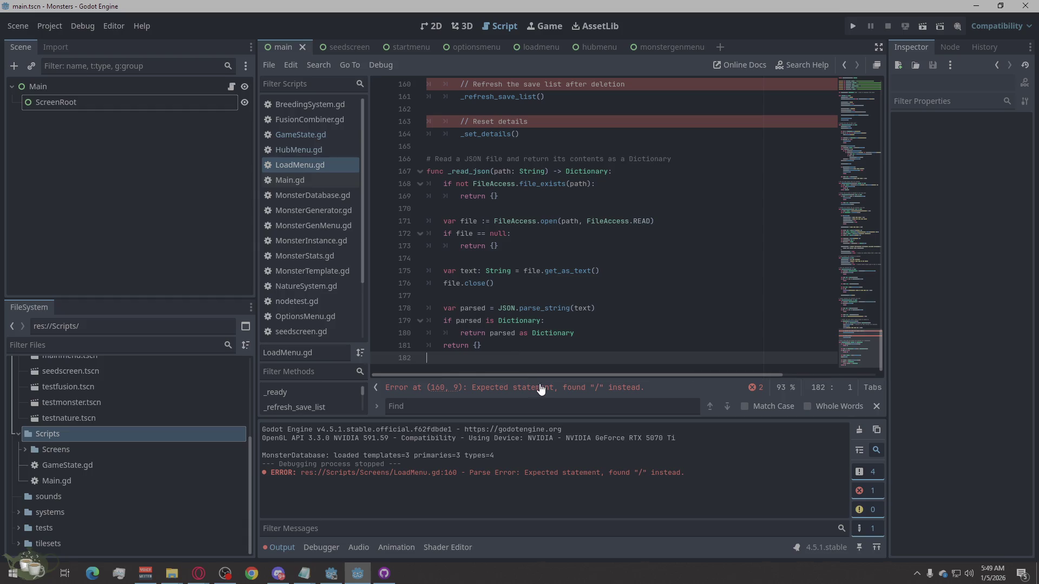
Review the list of parse errors reported for LoadMenu.gd
{"action": "left_click", "coordinate": [754, 388]}
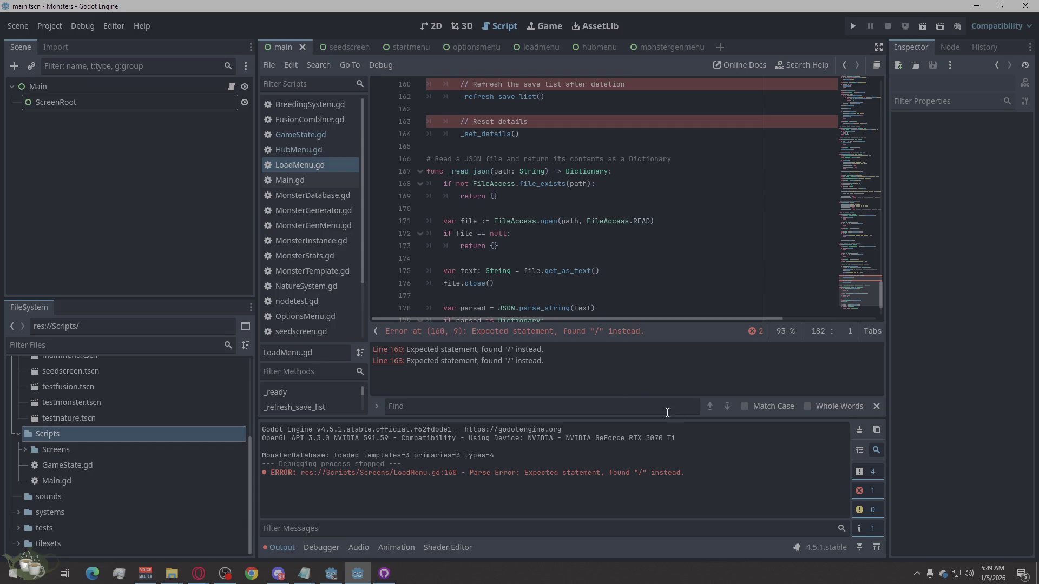
{"action": "scroll", "coordinate": [596, 260], "scroll_direction": "up", "scroll_amount": 3}
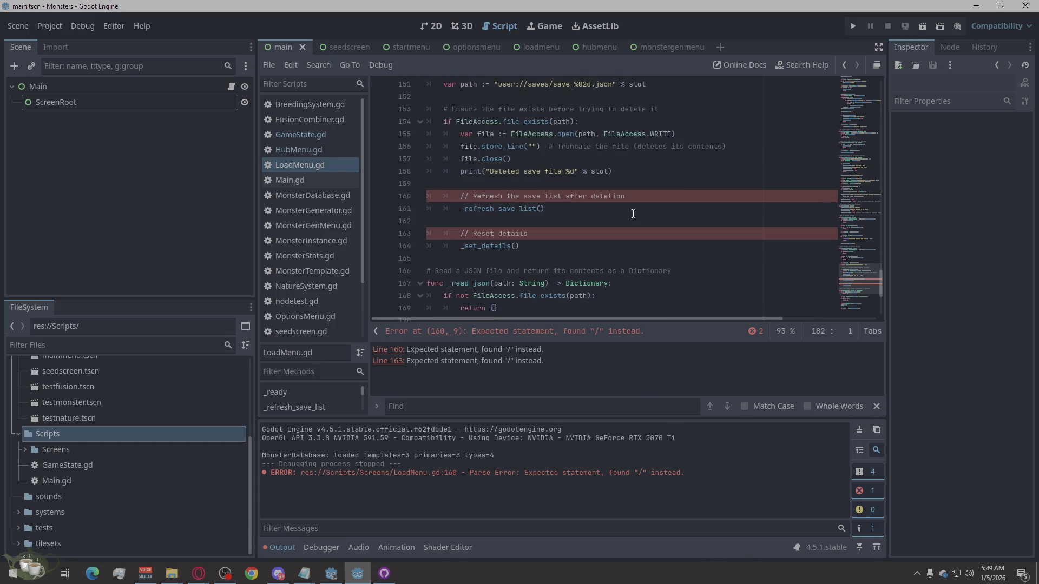
{"action": "scroll", "coordinate": [528, 273], "scroll_direction": "down", "scroll_amount": 1}
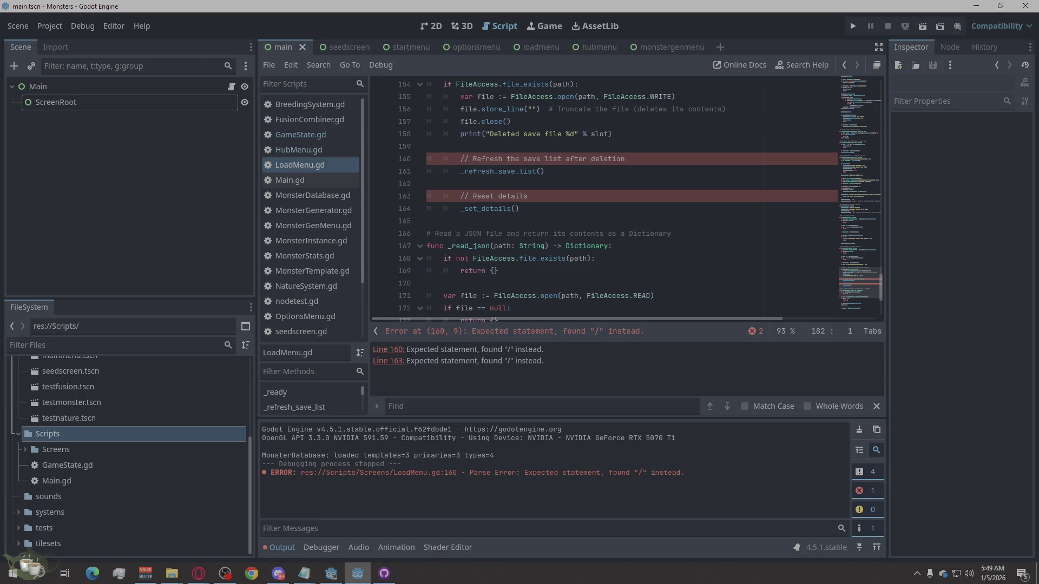
{"action": "key", "text": "alt+Tab"}
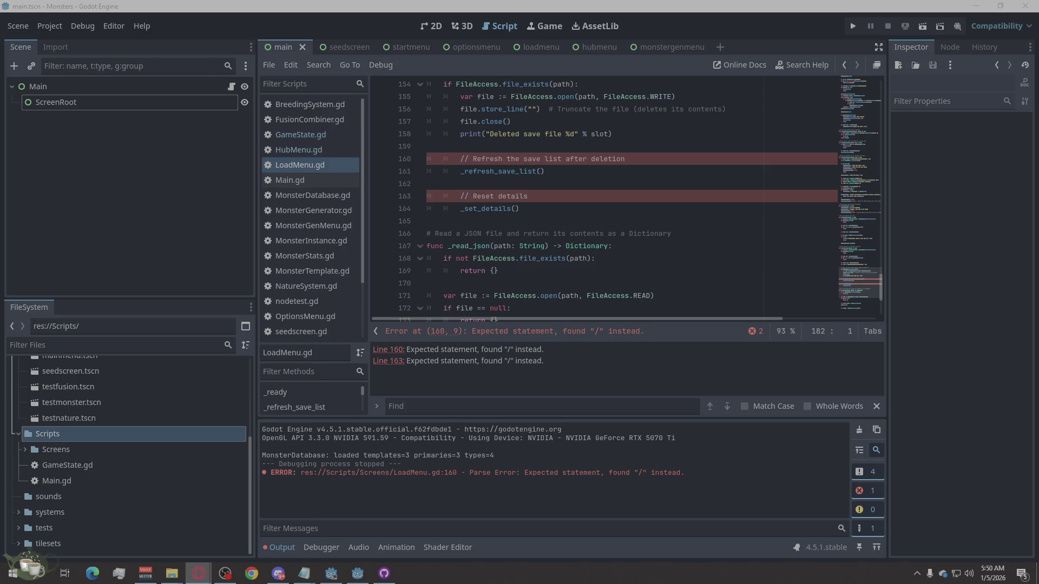
{"action": "left_click", "coordinate": [326, 171]}
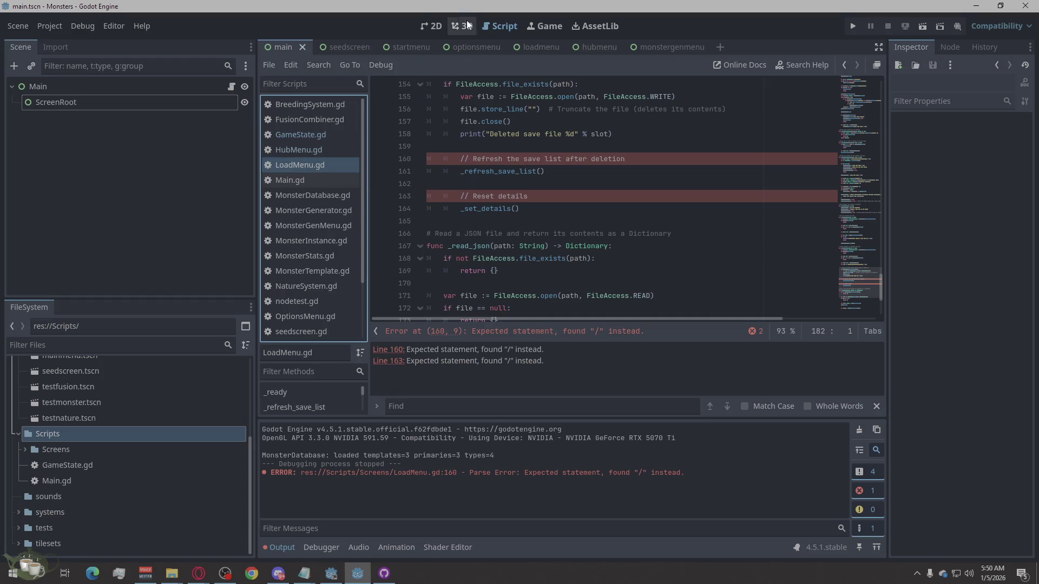
Run the project and open the game's Load menu, triggering the line 160 parse error in LoadMenu.gd
{"action": "left_click", "coordinate": [434, 27]}
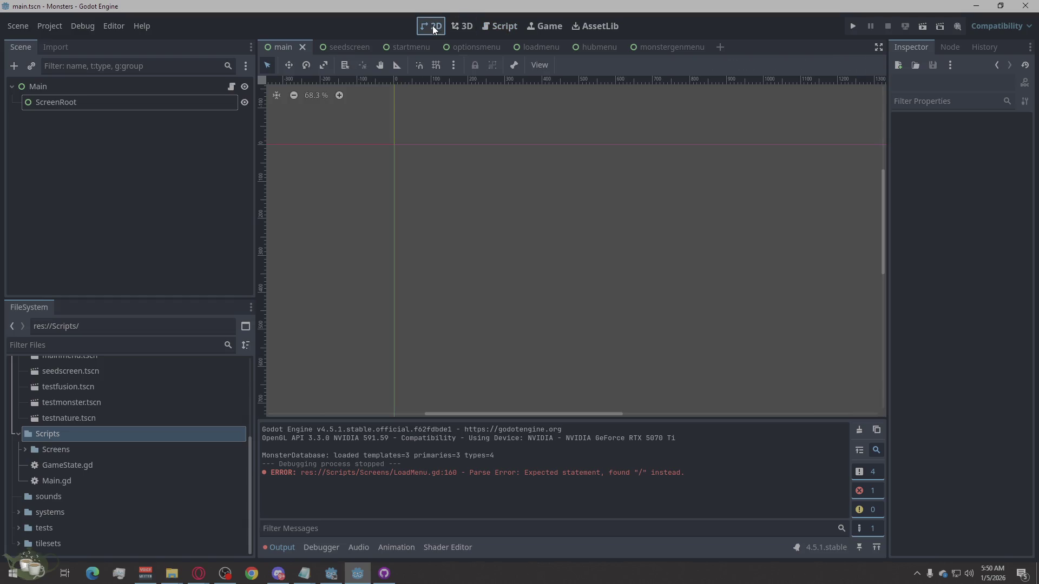
{"action": "left_click", "coordinate": [548, 27]}
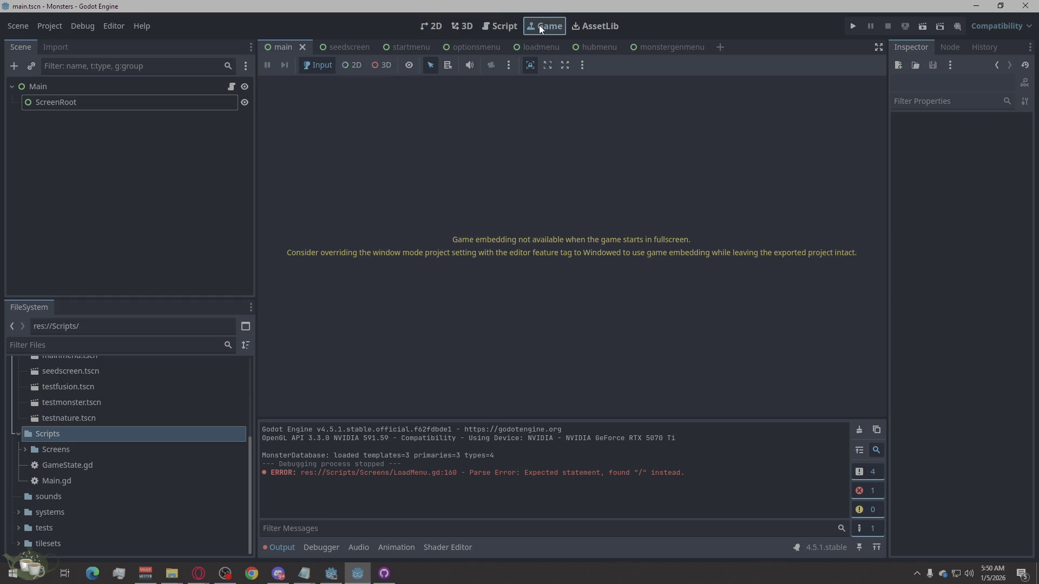
{"action": "left_click", "coordinate": [498, 25]}
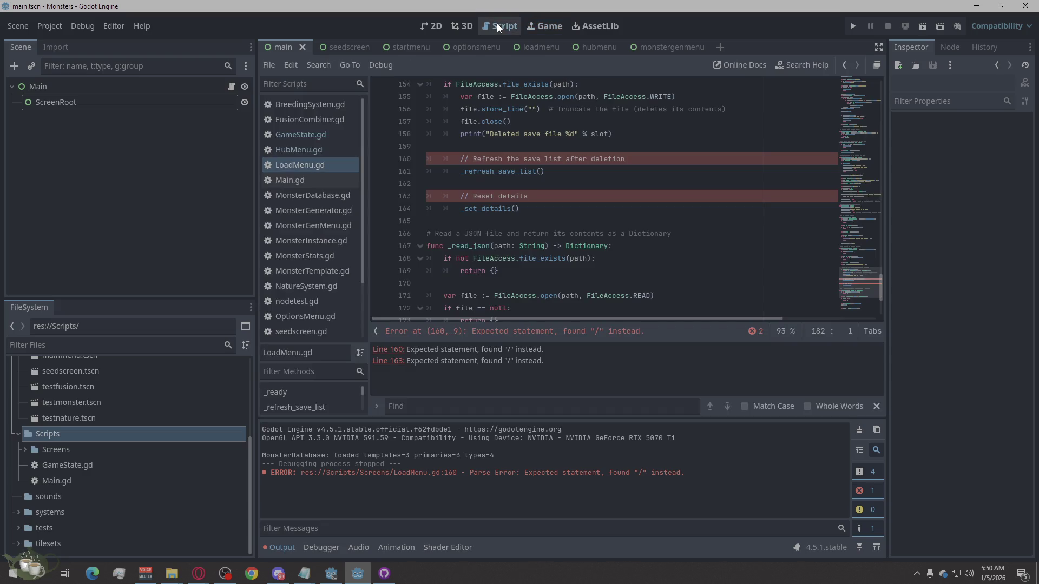
{"action": "left_click", "coordinate": [849, 27]}
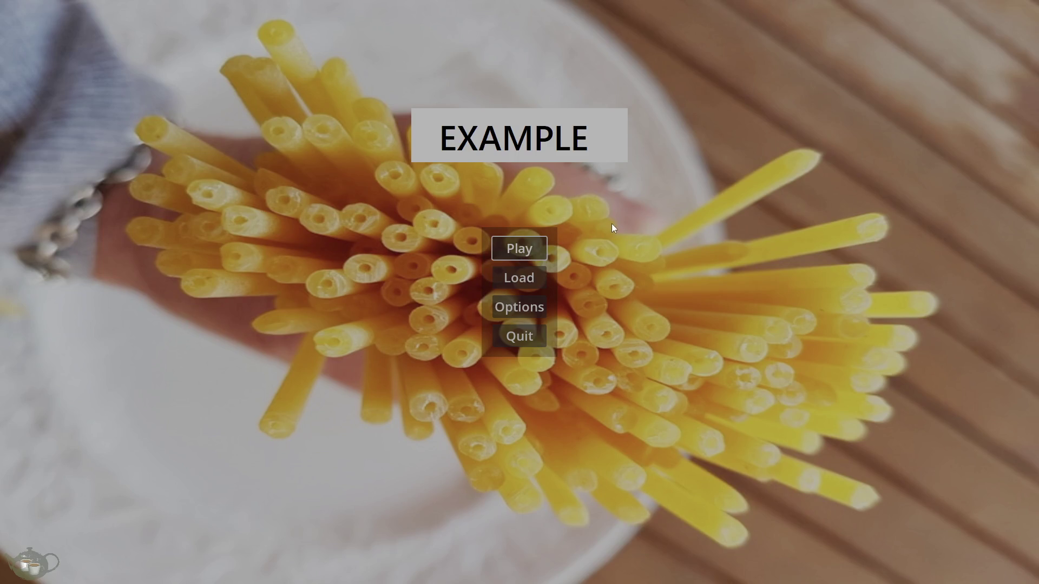
{"action": "left_click", "coordinate": [525, 280]}
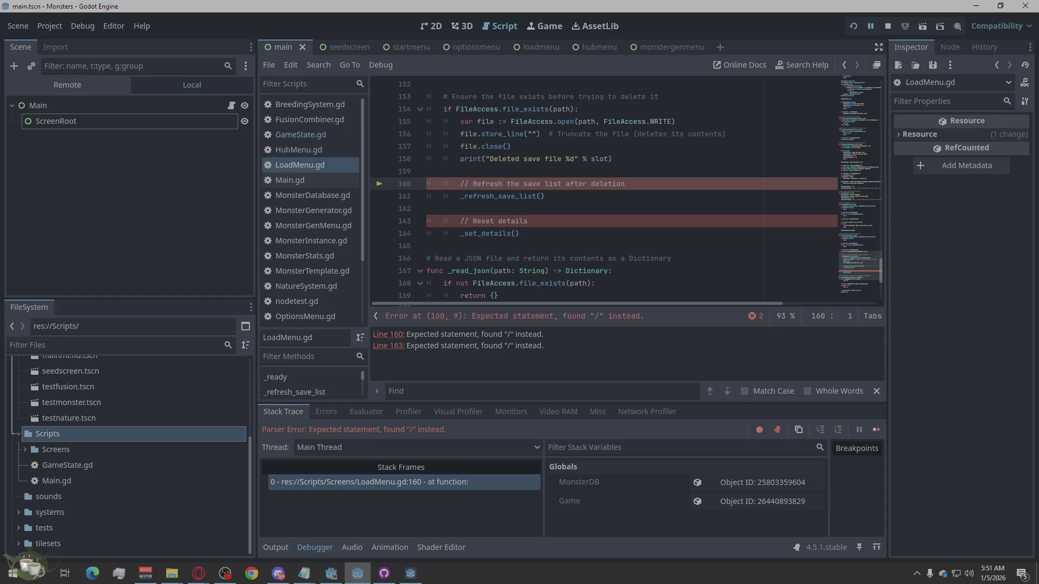
{"action": "key", "text": "alt+Tab"}
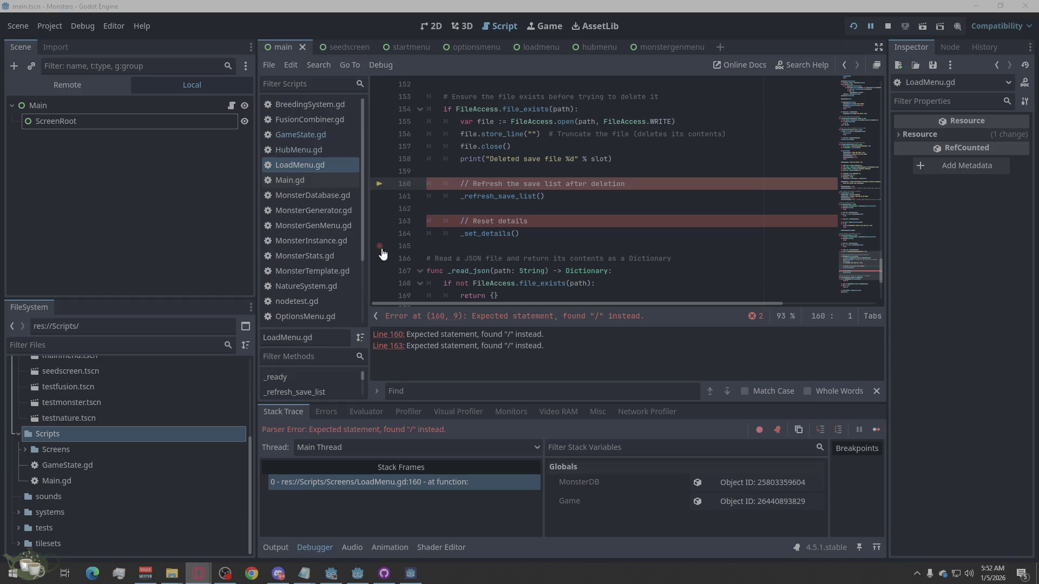
Change the // comments on lines 163 and 160 to # and save LoadMenu.gd
{"action": "left_click", "coordinate": [461, 222]}
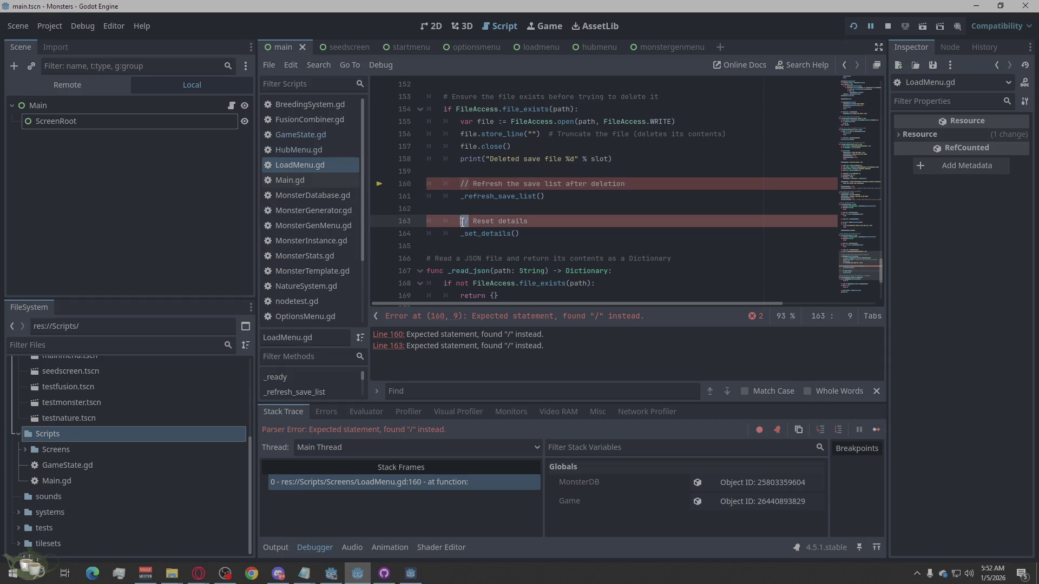
{"action": "double_click", "coordinate": [461, 222]}
{"action": "type", "text": "#"}
{"action": "left_click", "coordinate": [462, 184]}
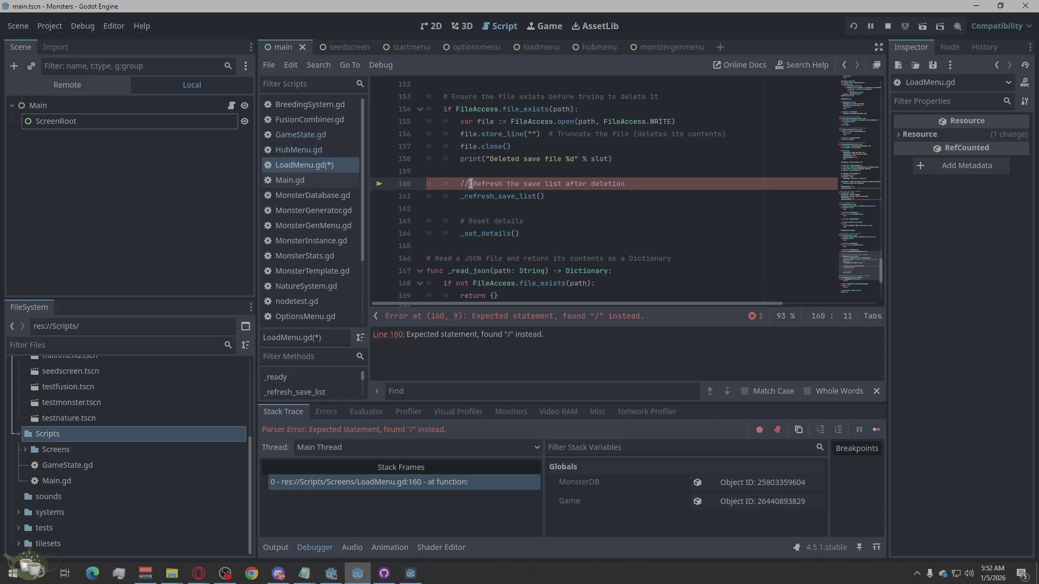
{"action": "double_click", "coordinate": [466, 184]}
{"action": "type", "text": "#"}
{"action": "left_click", "coordinate": [529, 245]}
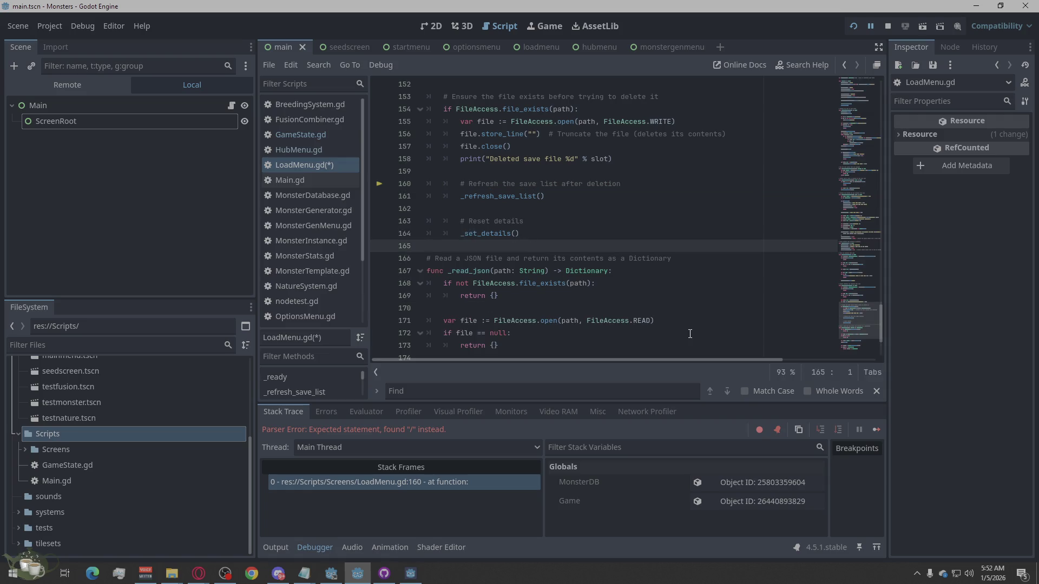
{"action": "key", "text": "ctrl+s"}
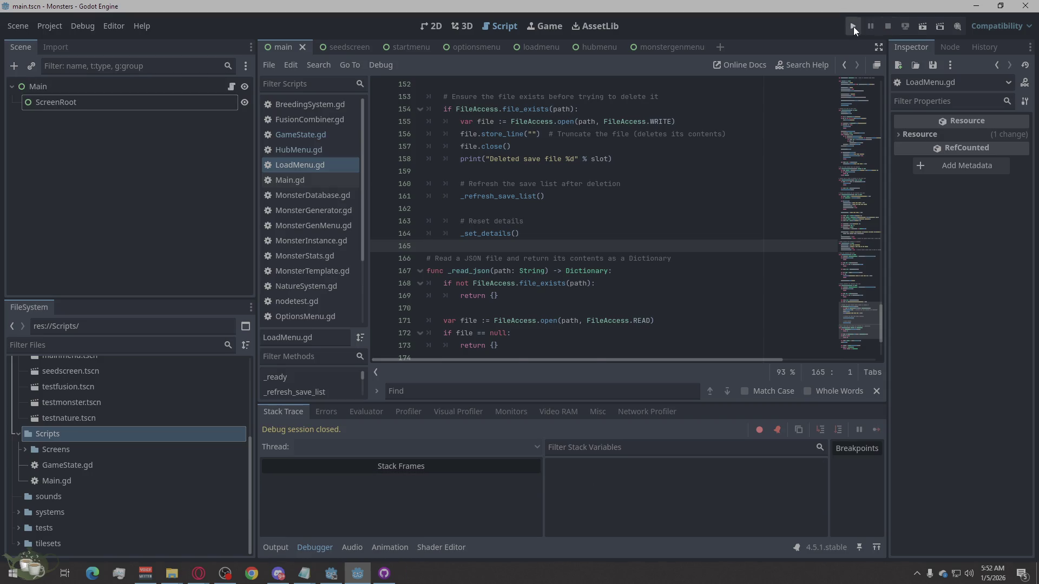
Rerun the game, delete Save Slot 01 from the Load menu, then return to the title and close the game
{"action": "left_click", "coordinate": [852, 27]}
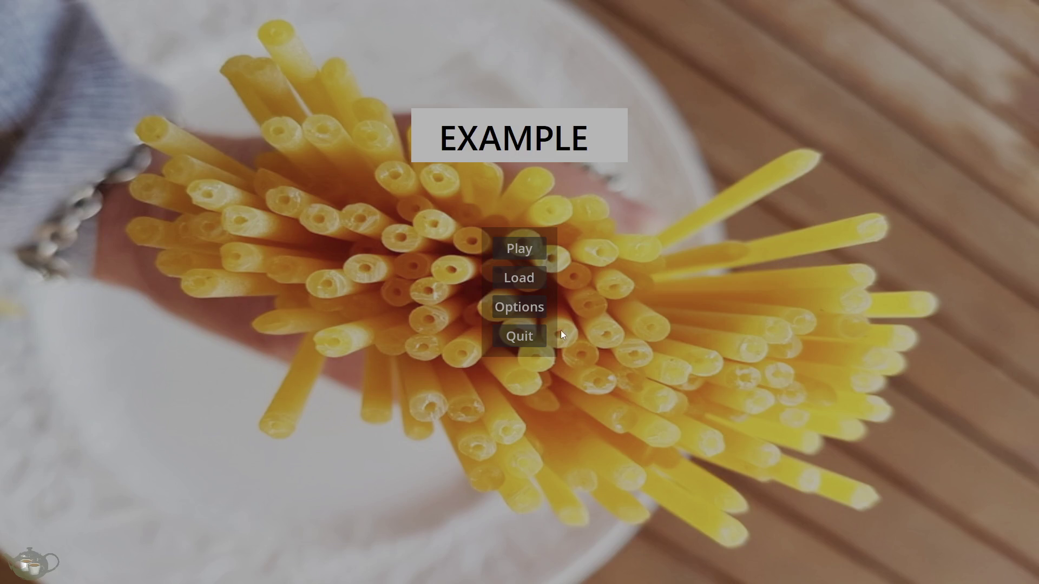
{"action": "left_click", "coordinate": [533, 280]}
{"action": "left_click", "coordinate": [139, 90]}
{"action": "left_click", "coordinate": [475, 101]}
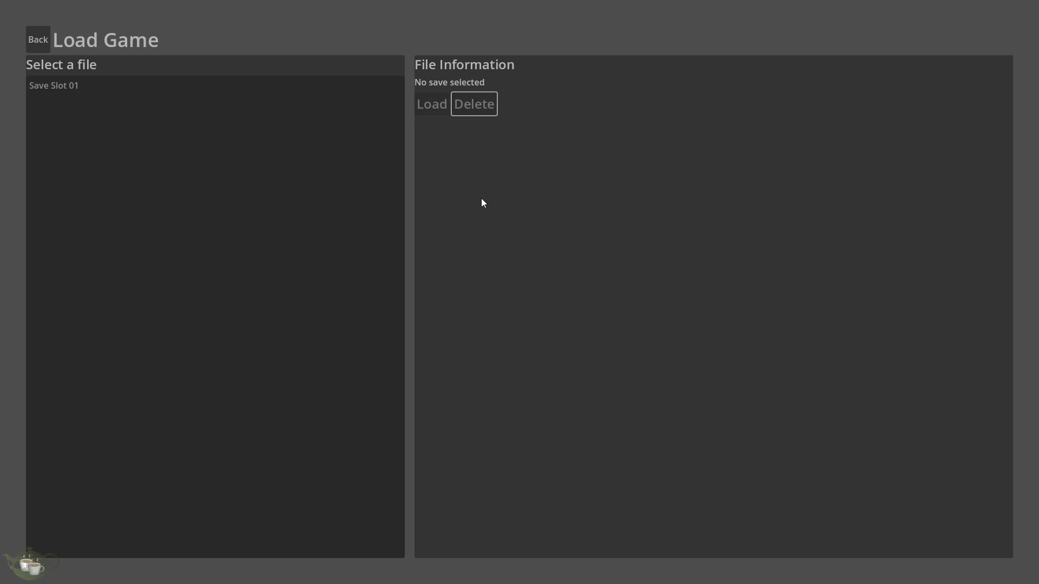
{"action": "left_click", "coordinate": [135, 86]}
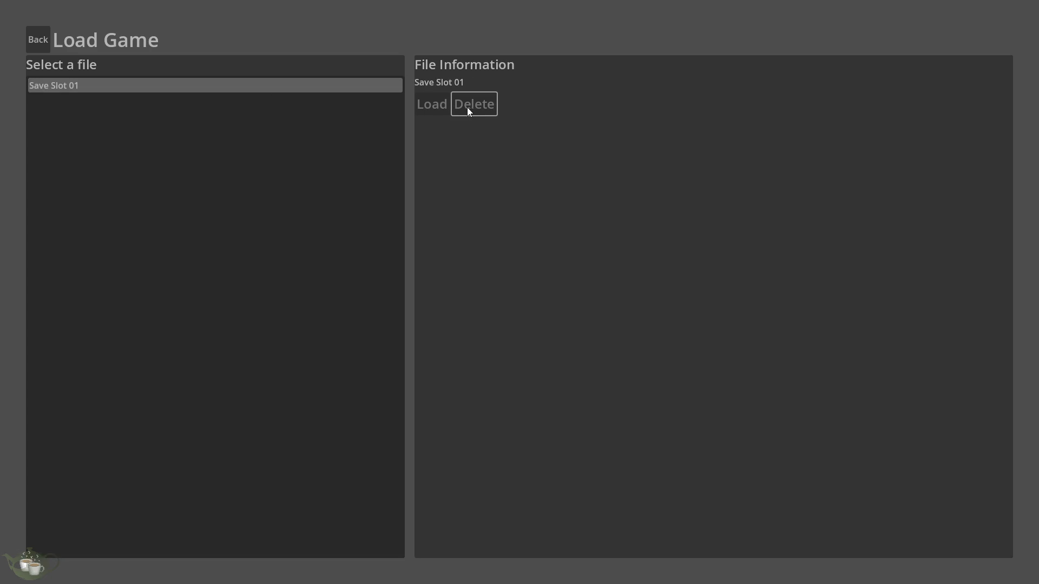
{"action": "left_click", "coordinate": [303, 86]}
{"action": "left_click", "coordinate": [428, 104]}
{"action": "left_click", "coordinate": [261, 84]}
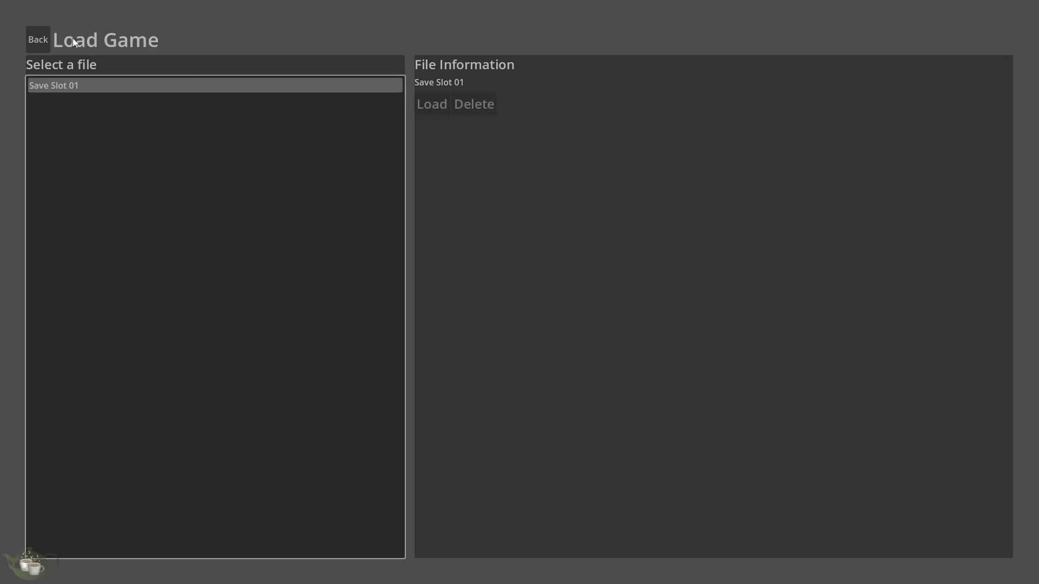
{"action": "left_click", "coordinate": [38, 39]}
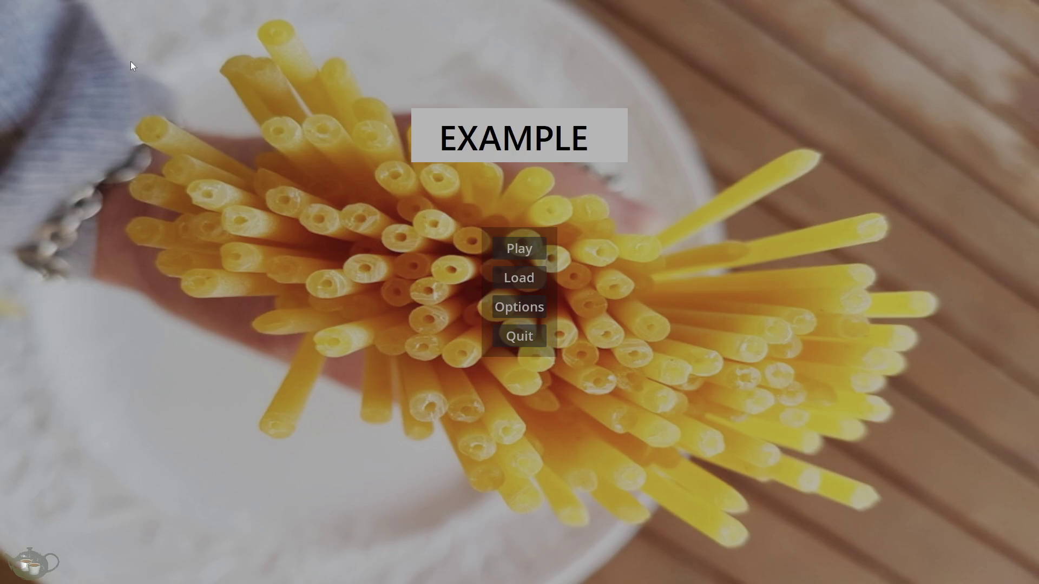
{"action": "left_click", "coordinate": [520, 339]}
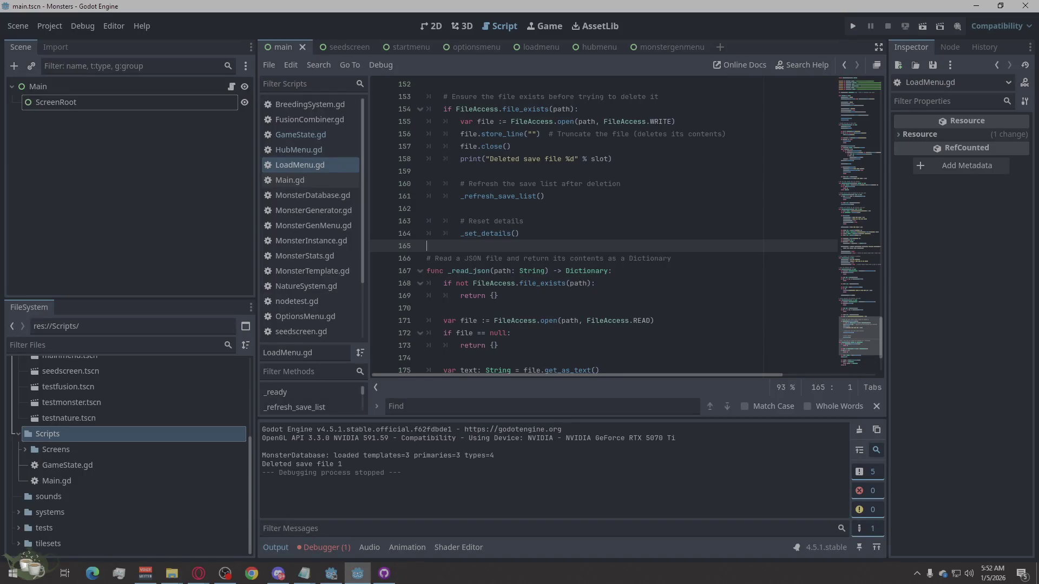
Replace the entire LoadMenu.gd script with the revised 177-line code
{"action": "left_click", "coordinate": [511, 256]}
{"action": "left_click", "coordinate": [516, 233]}
{"action": "right_click", "coordinate": [515, 238]}
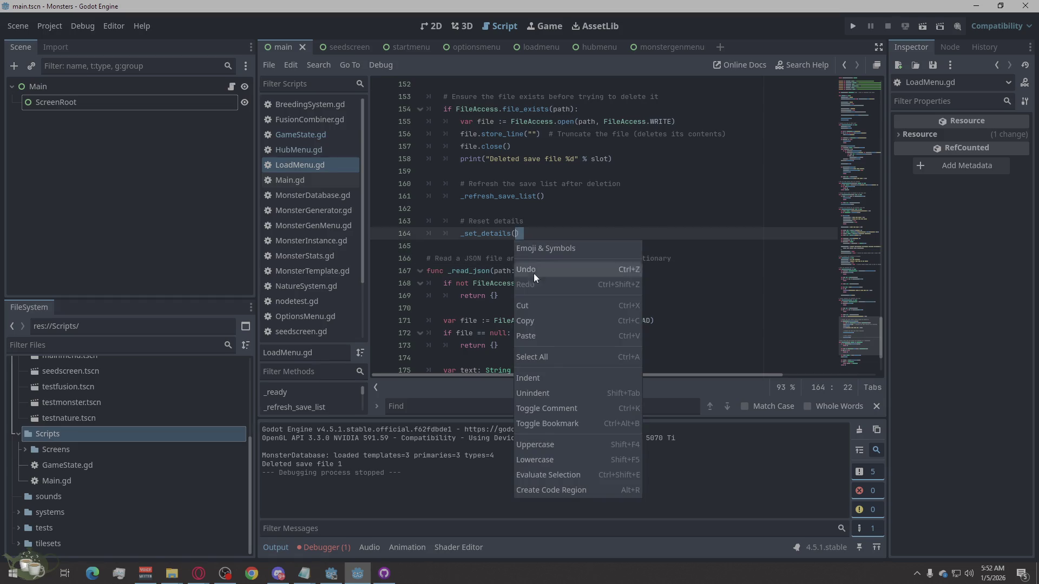
{"action": "left_click", "coordinate": [527, 357]}
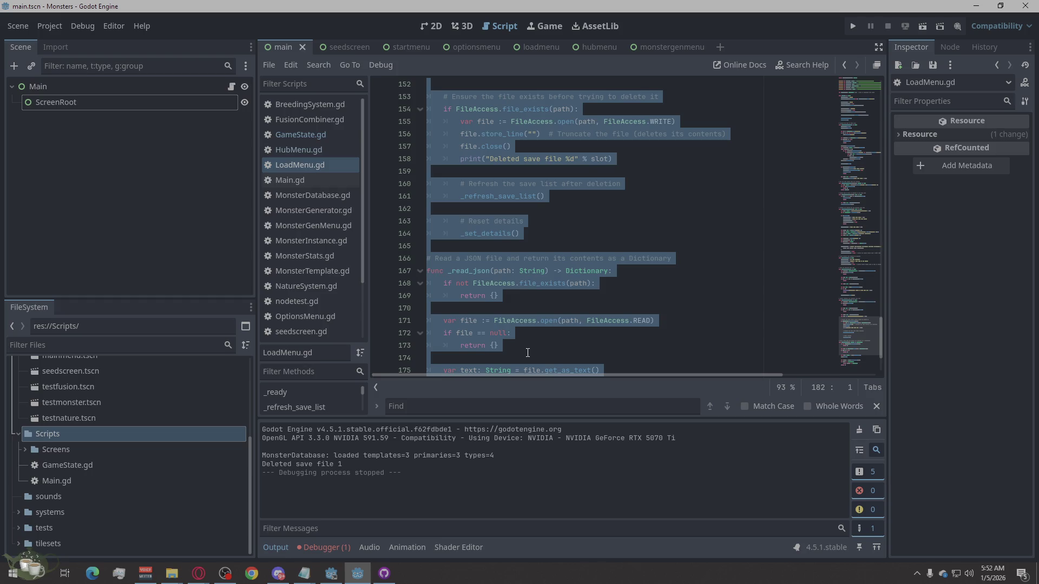
{"action": "key", "text": "ctrl+v"}
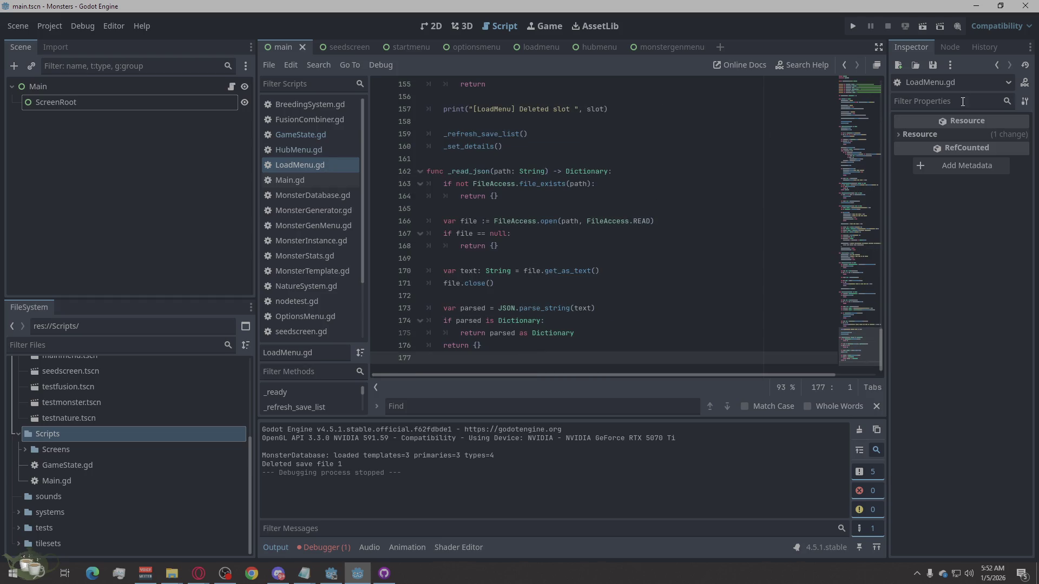
Run the game, delete Save Slot 01 from the Load Game screen, then go back and quit
{"action": "left_click", "coordinate": [853, 27]}
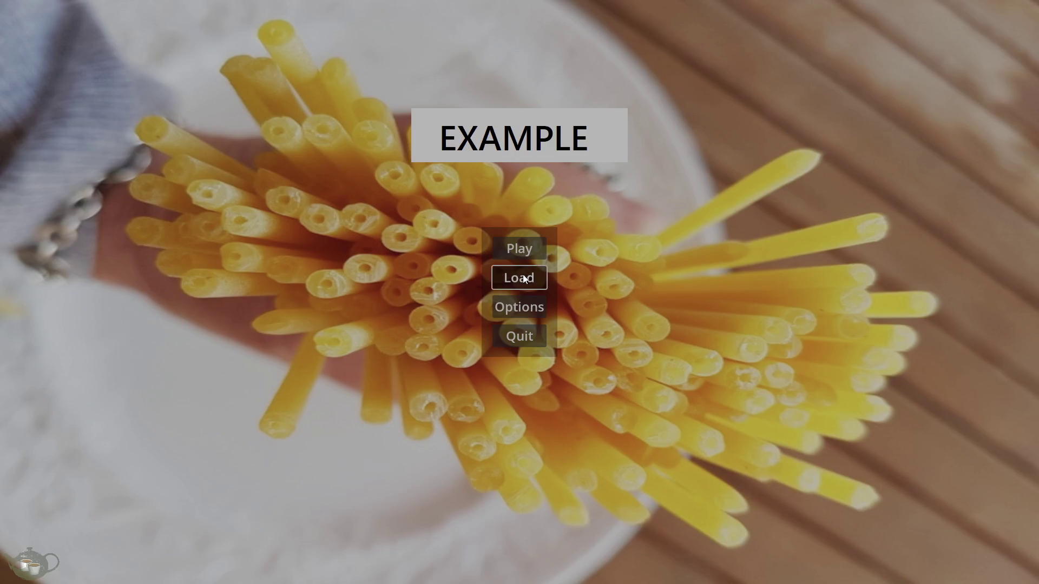
{"action": "left_click", "coordinate": [541, 276]}
{"action": "left_click", "coordinate": [125, 85]}
{"action": "left_click", "coordinate": [436, 107]}
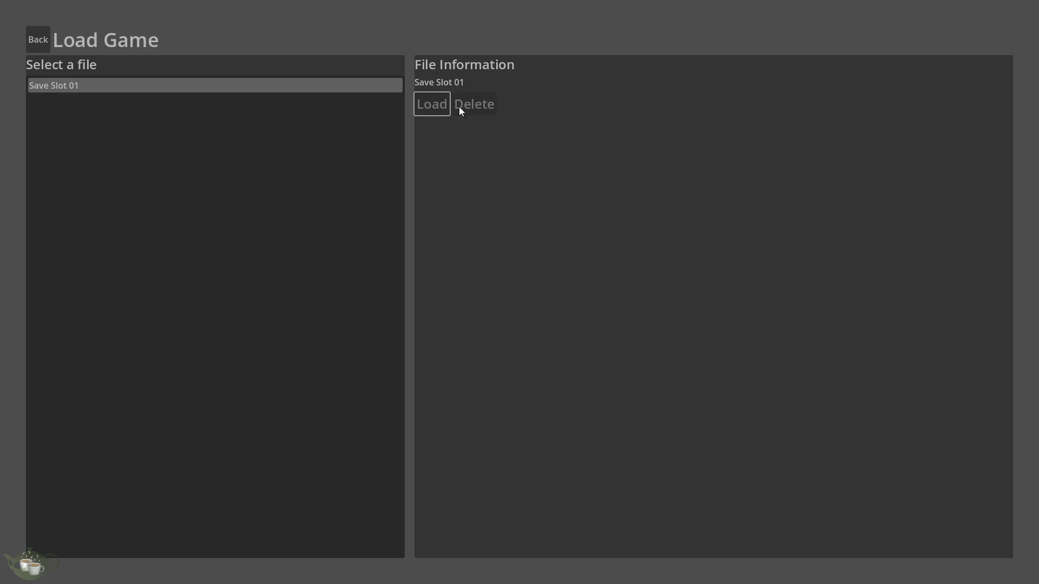
{"action": "left_click", "coordinate": [481, 109]}
{"action": "left_click", "coordinate": [50, 34]}
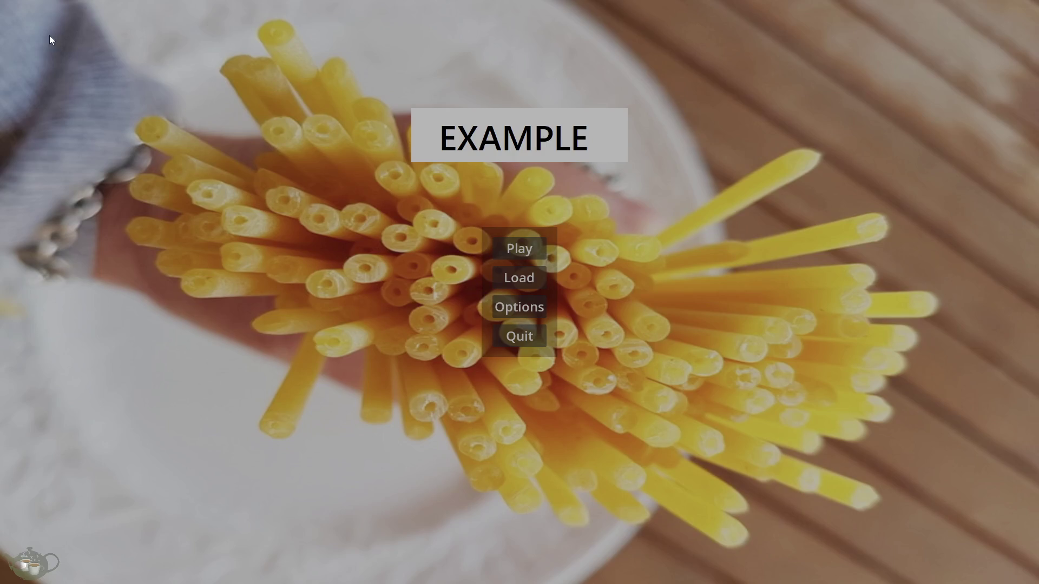
{"action": "left_click", "coordinate": [523, 331]}
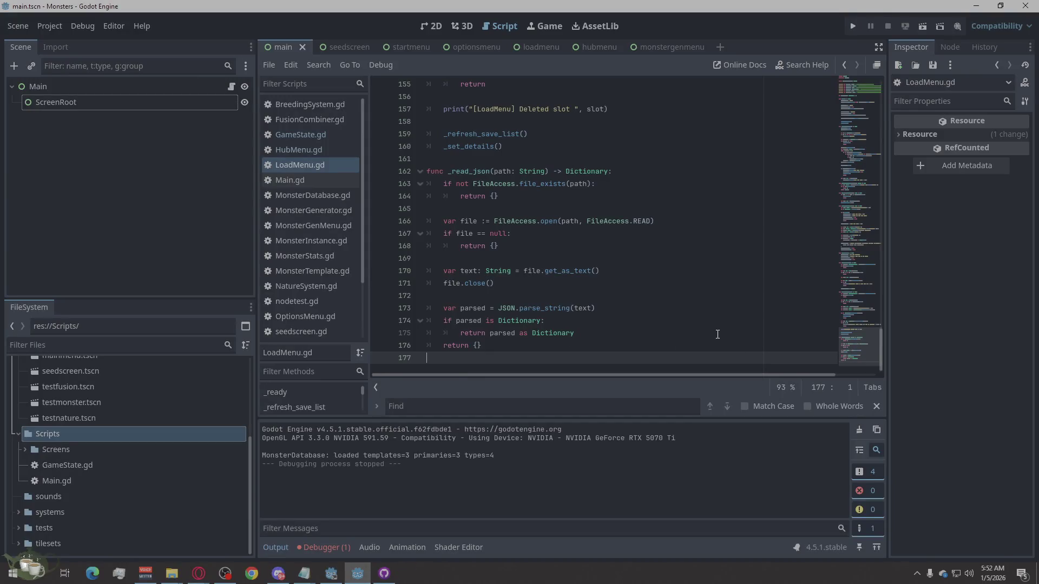
Copy the LoadMenu.gd line 173 'Parse JSON failed' error from the debugger's Errors list
{"action": "left_click", "coordinate": [339, 550]}
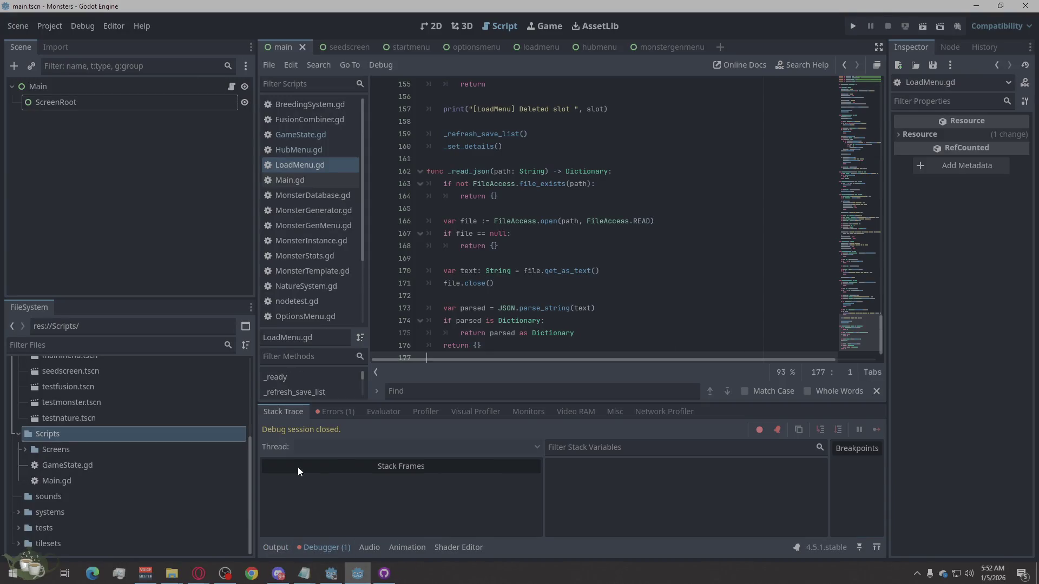
{"action": "left_click", "coordinate": [353, 414]}
{"action": "left_click", "coordinate": [428, 449]}
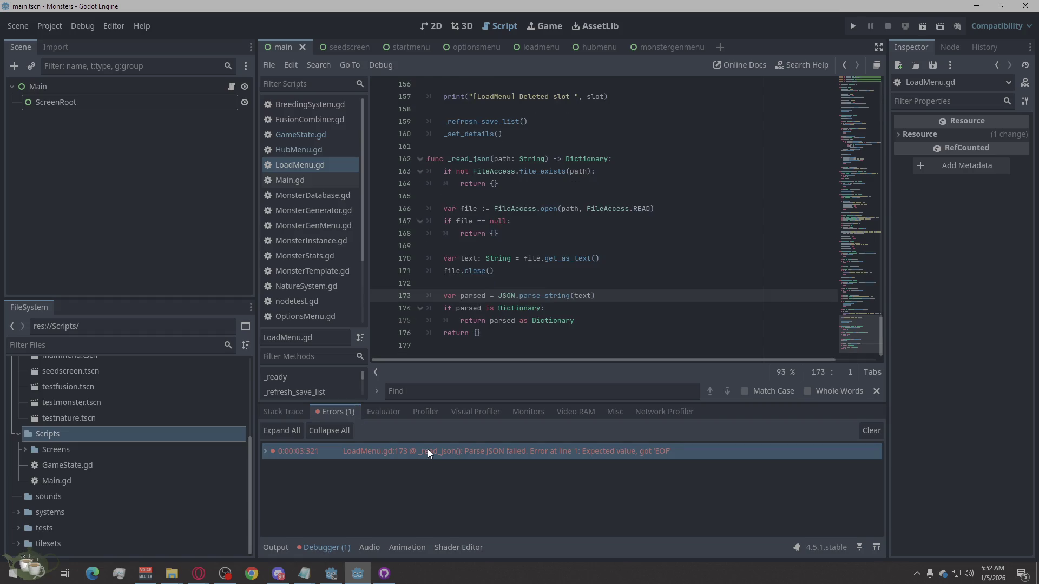
{"action": "right_click", "coordinate": [626, 450]}
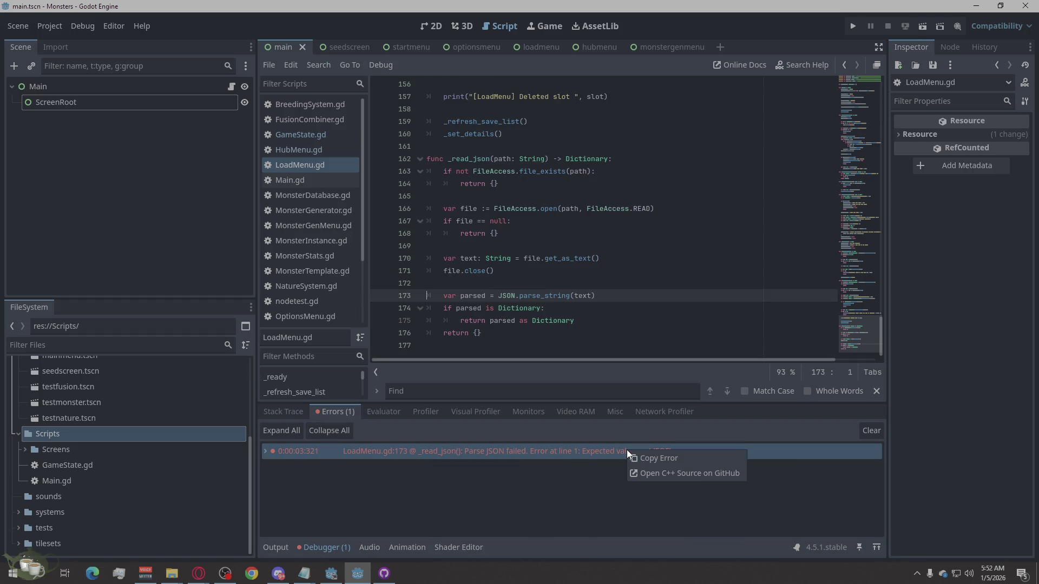
{"action": "left_click", "coordinate": [657, 453]}
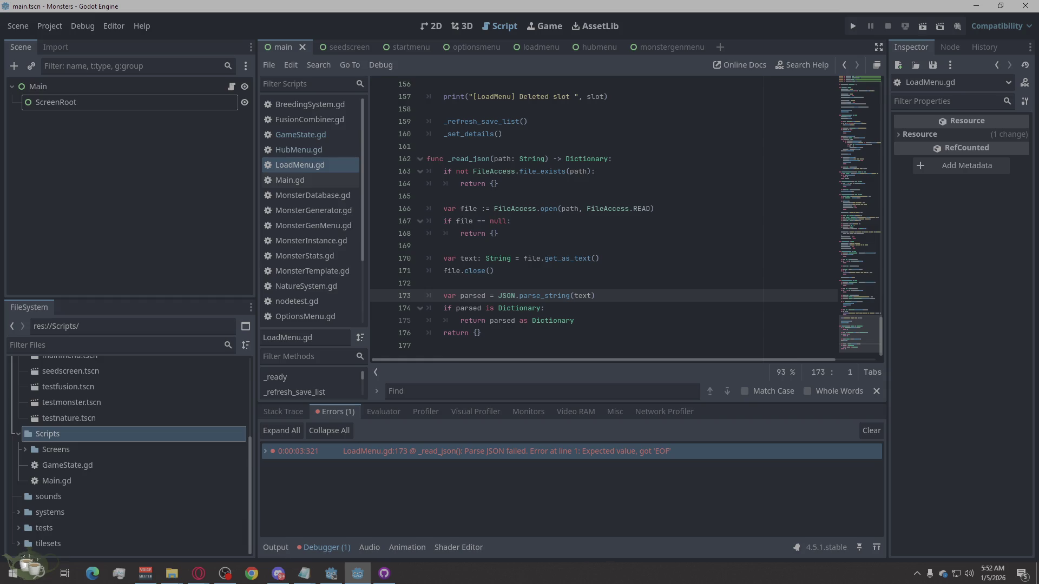
{"action": "key", "text": "alt+Tab"}
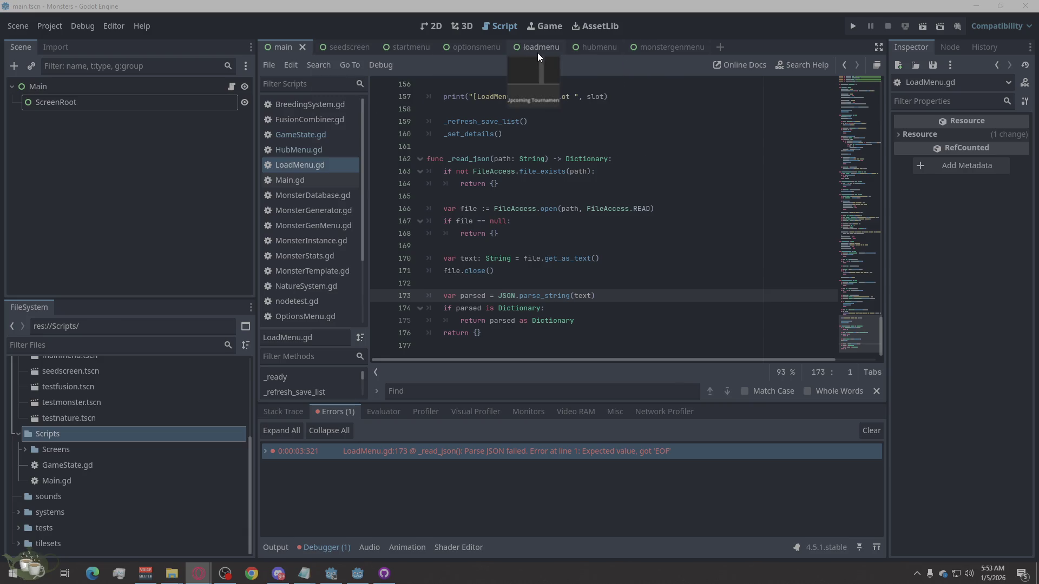
Show the loadmenu scene and scroll its node tree down to the ButtonsRow children
{"action": "left_click", "coordinate": [537, 50]}
{"action": "scroll", "coordinate": [99, 266], "scroll_direction": "down", "scroll_amount": 3}
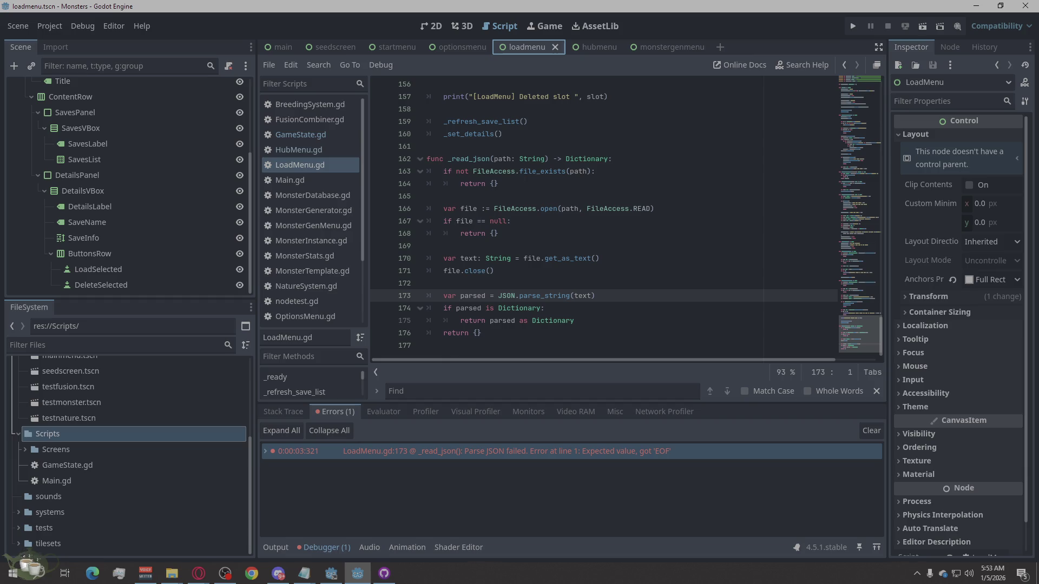
{"action": "left_click", "coordinate": [198, 573]}
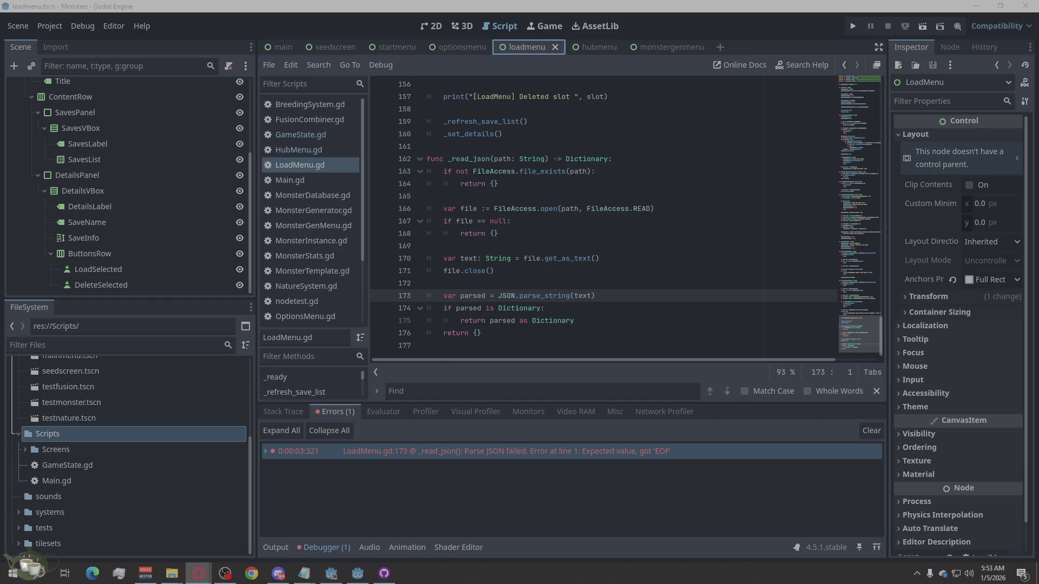
Scroll through LoadMenu.gd to review its setup and list-refresh code
{"action": "scroll", "coordinate": [476, 256], "scroll_direction": "up", "scroll_amount": 20}
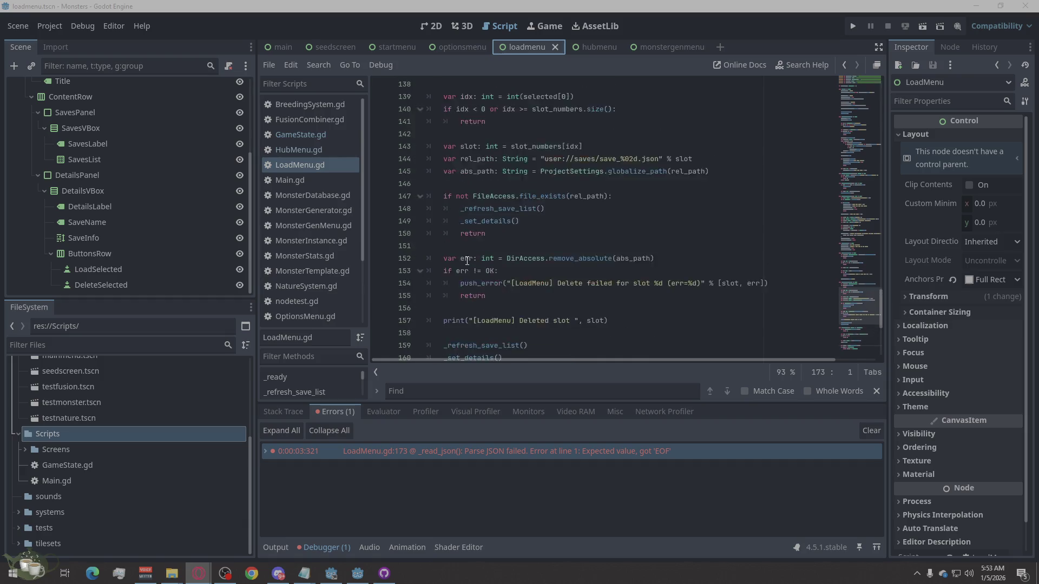
{"action": "scroll", "coordinate": [476, 256], "scroll_direction": "up", "scroll_amount": 20}
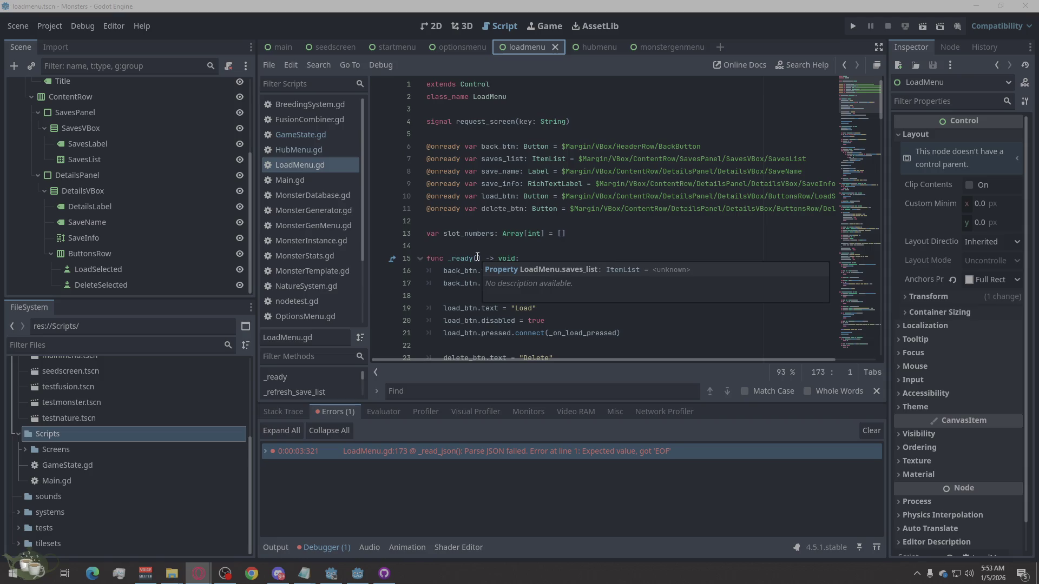
{"action": "scroll", "coordinate": [469, 227], "scroll_direction": "down", "scroll_amount": 1}
{"action": "scroll", "coordinate": [490, 192], "scroll_direction": "up", "scroll_amount": 1}
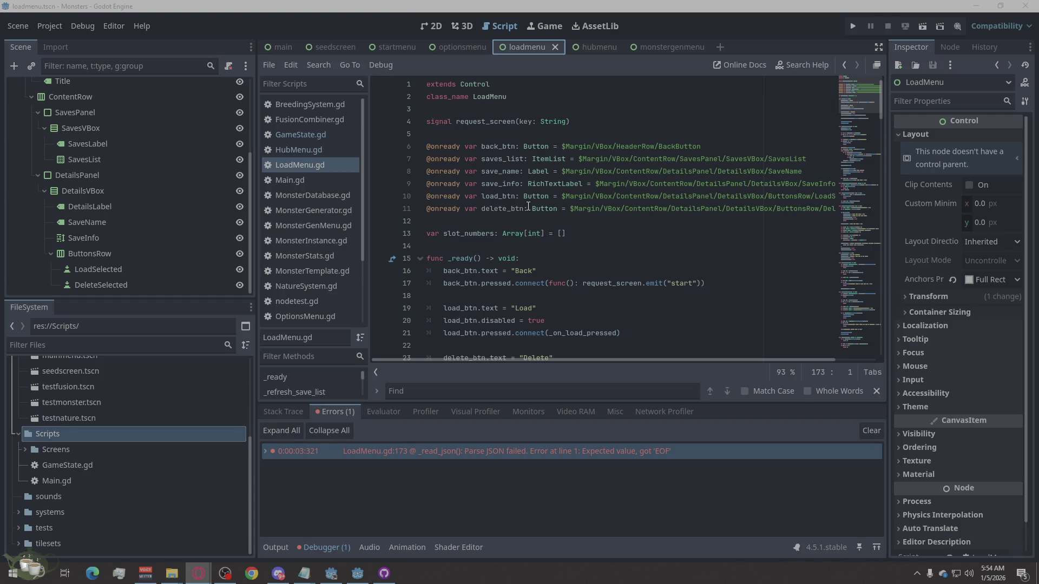
{"action": "scroll", "coordinate": [527, 207], "scroll_direction": "down", "scroll_amount": 4}
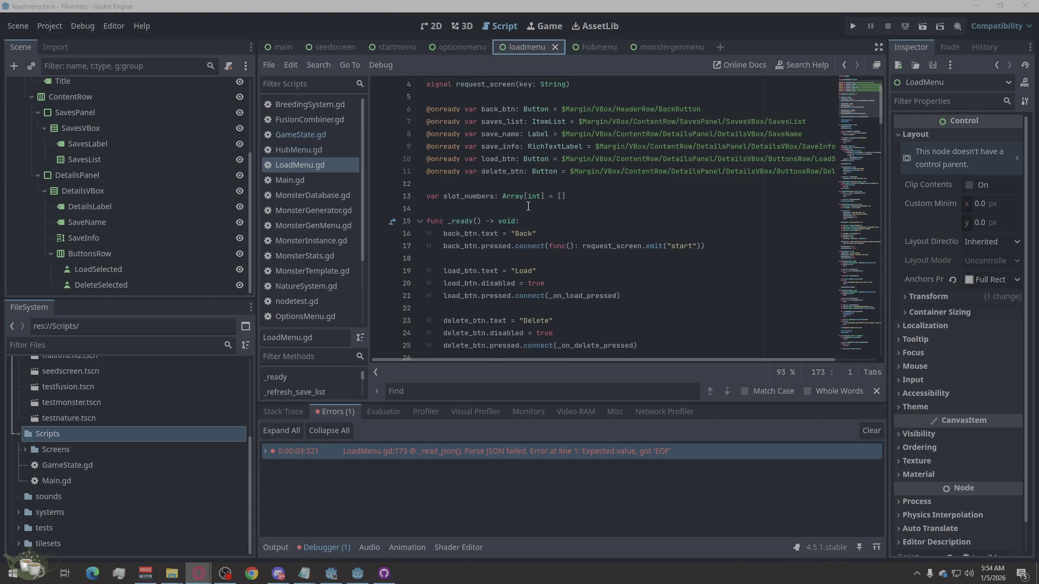
Inspect the DeleteSelected button's properties in the Inspector
{"action": "left_click", "coordinate": [90, 285]}
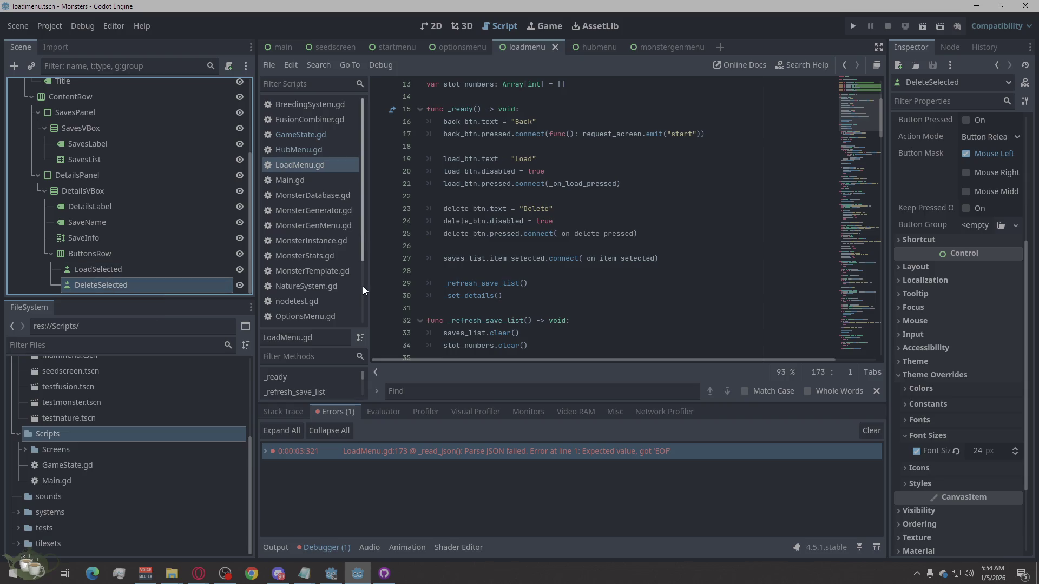
{"action": "scroll", "coordinate": [637, 321], "scroll_direction": "down", "scroll_amount": 10}
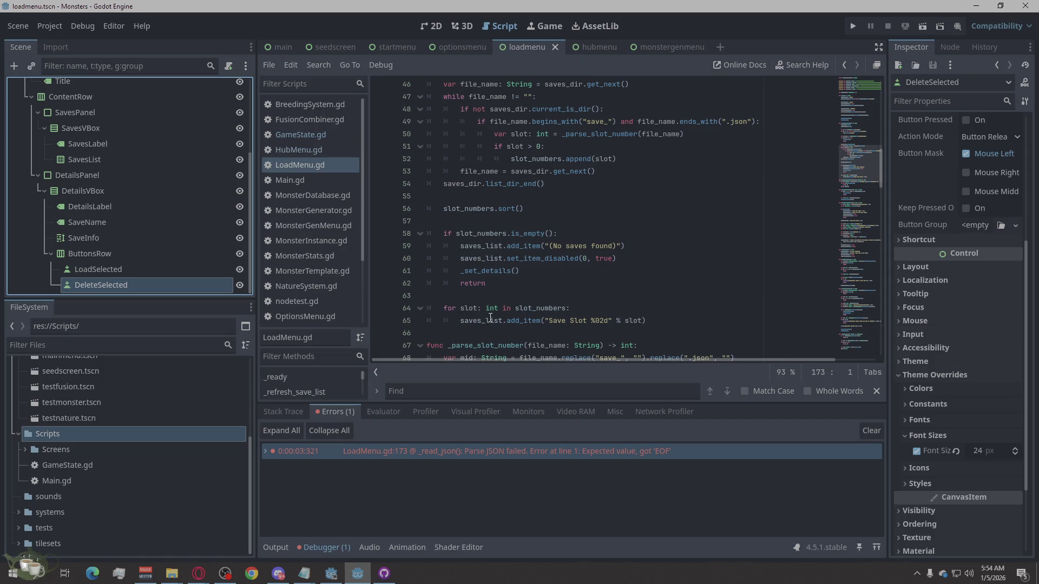
{"action": "scroll", "coordinate": [615, 311], "scroll_direction": "down", "scroll_amount": 20}
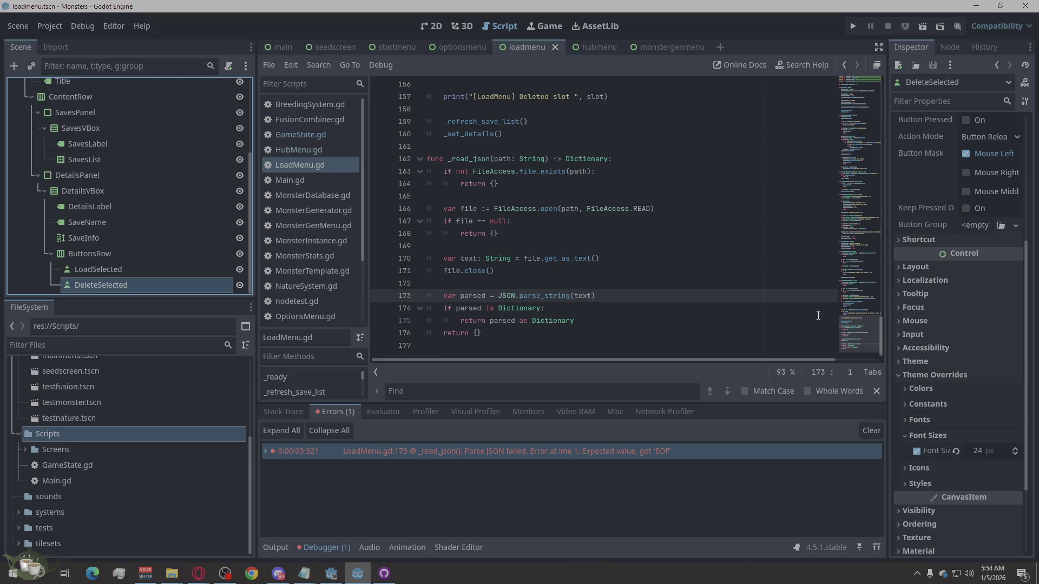
{"action": "key", "text": "alt+Tab"}
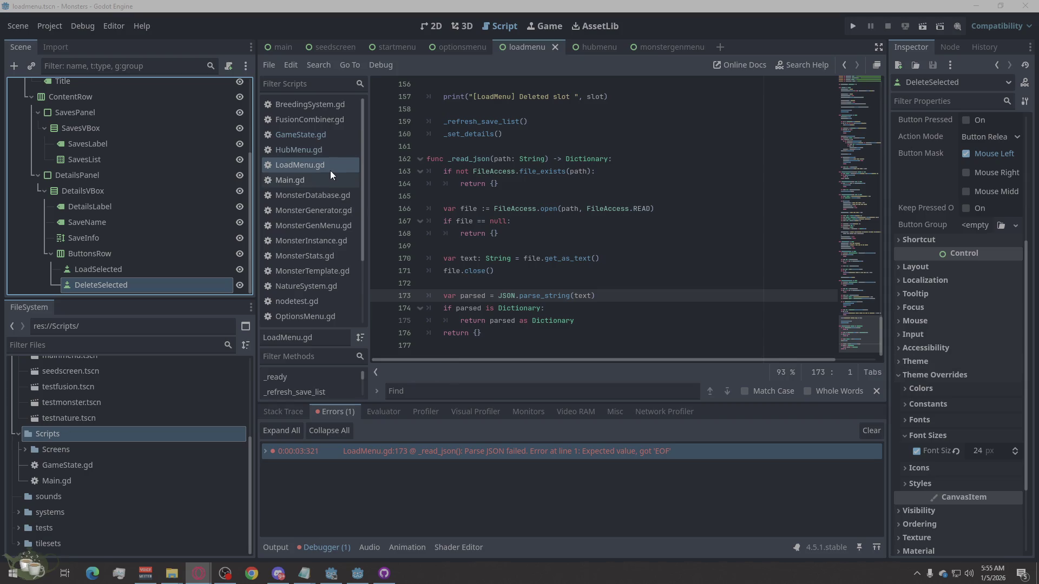
{"action": "left_click", "coordinate": [437, 389]}
Search for 'on_delete' and jump to the _on_delete_pressed function
{"action": "type", "text": "on_delete"}
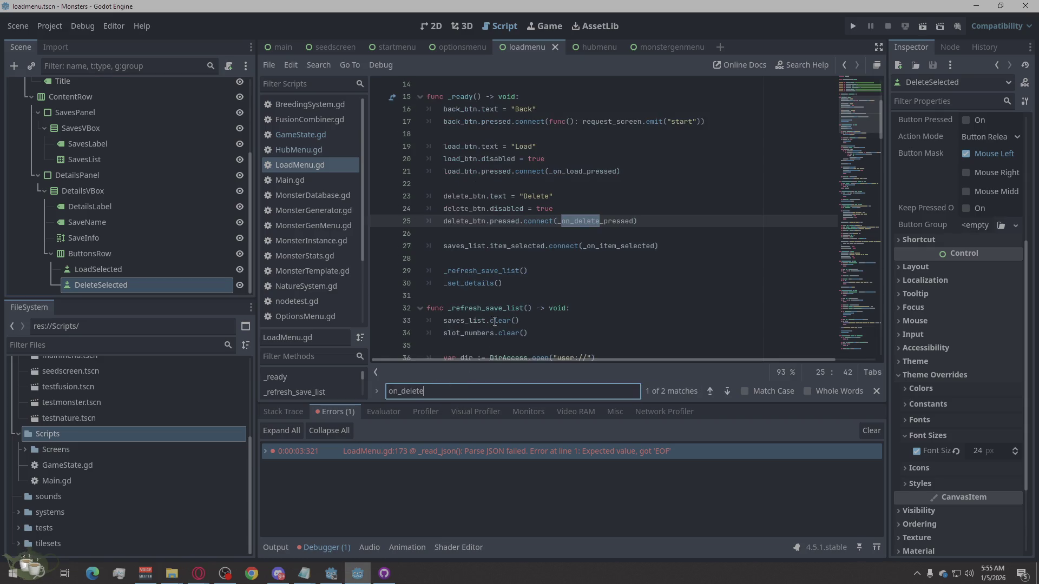
{"action": "left_click", "coordinate": [710, 391]}
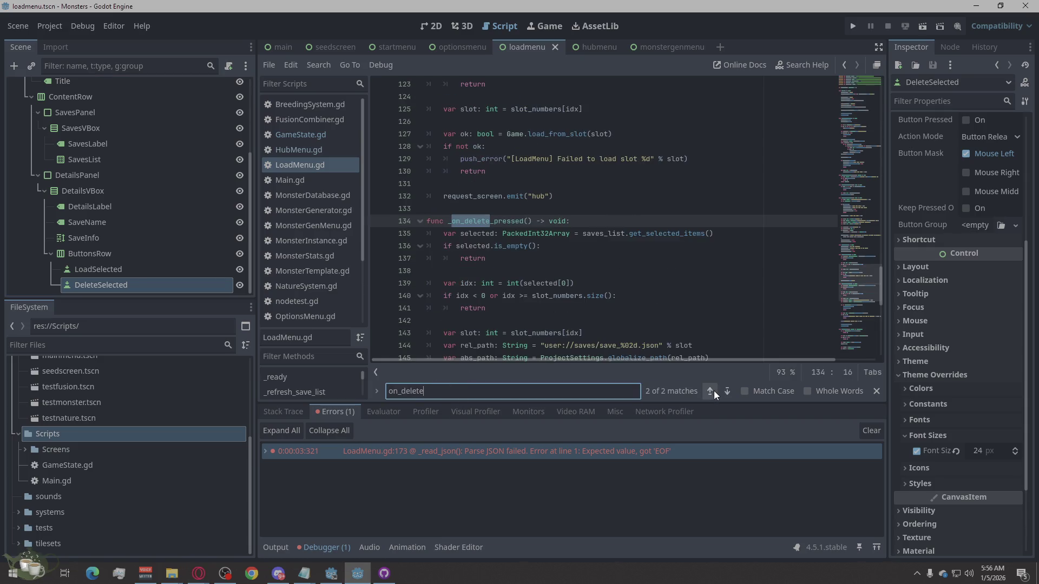
{"action": "key", "text": "alt+Tab"}
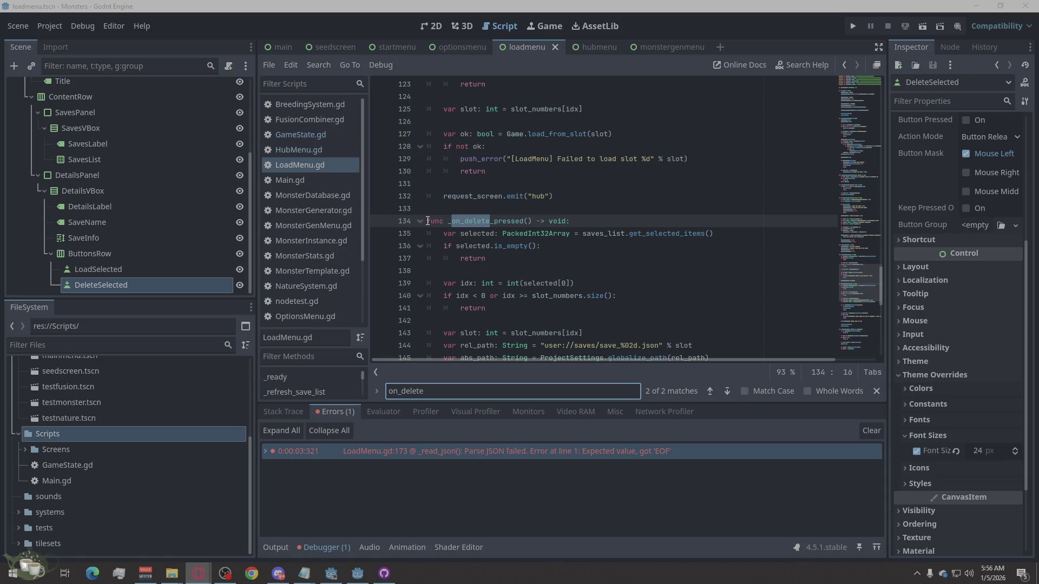
Replace lines 134–160 with new delete code using DirAccess.open("user://saves")
{"action": "mouse_move", "coordinate": [427, 221]}
{"action": "left_mouse_down"}
{"action": "mouse_move", "coordinate": [621, 250]}
{"action": "mouse_move", "coordinate": [658, 235]}
{"action": "left_mouse_up"}
{"action": "scroll", "coordinate": [622, 250], "scroll_direction": "down", "scroll_amount": 2}
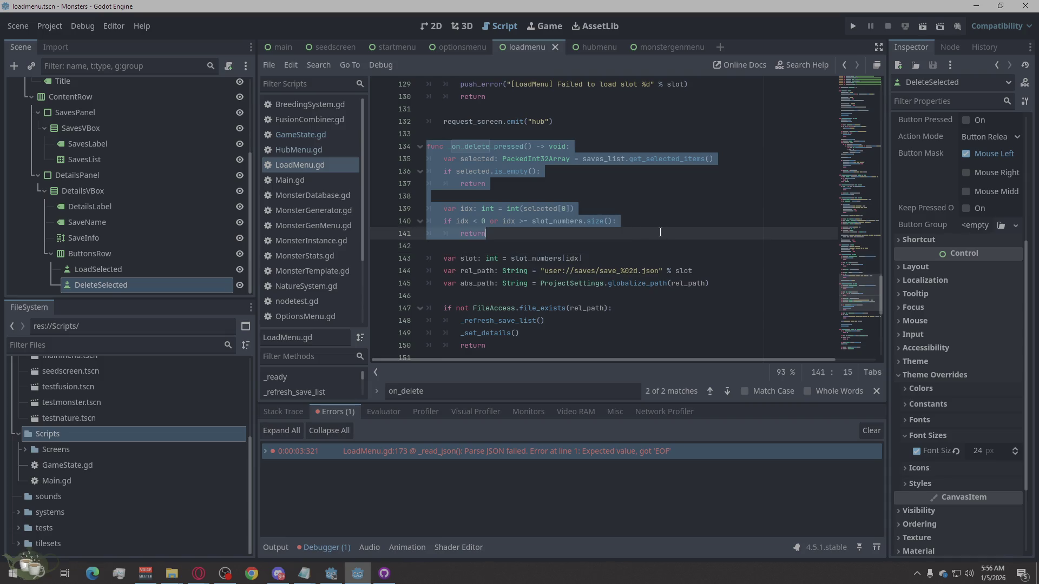
{"action": "left_click_drag", "start_coordinate": [660, 232], "coordinate": [682, 206]}
{"action": "scroll", "coordinate": [662, 228], "scroll_direction": "down", "scroll_amount": 4}
{"action": "scroll", "coordinate": [671, 226], "scroll_direction": "down", "scroll_amount": 3}
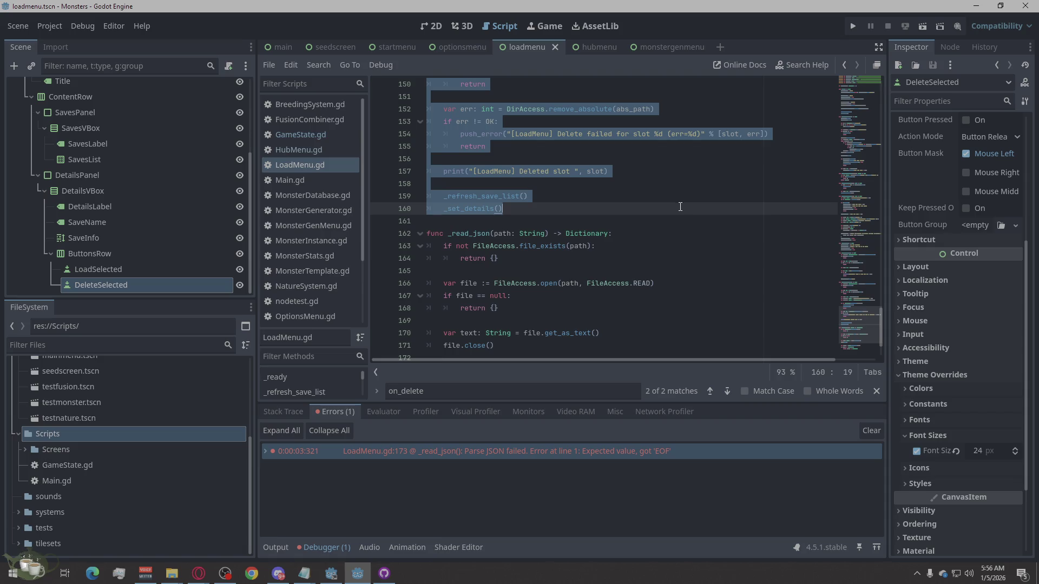
{"action": "key", "text": "ctrl+v"}
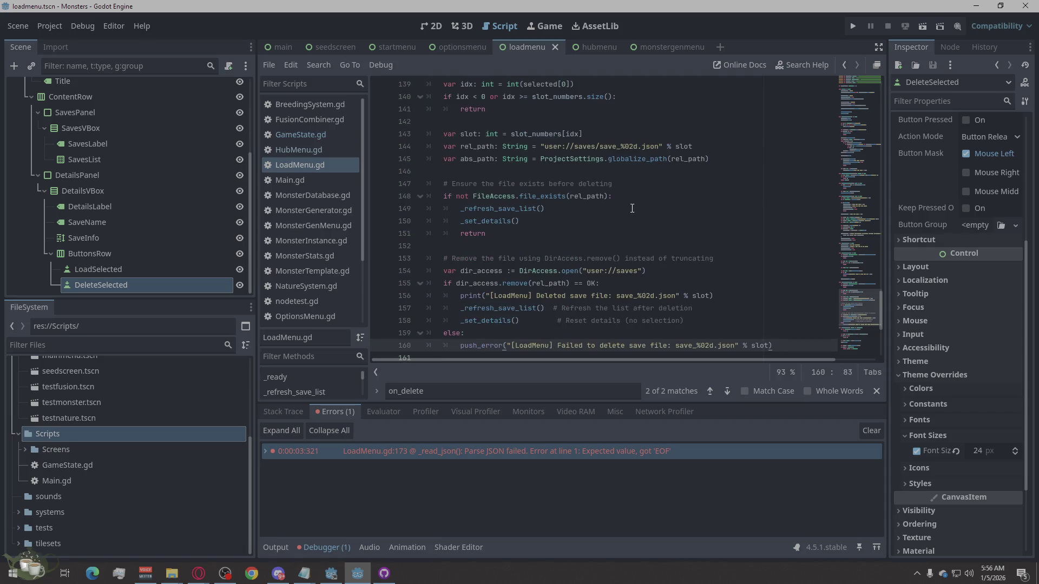
{"action": "scroll", "coordinate": [632, 208], "scroll_direction": "up", "scroll_amount": 3}
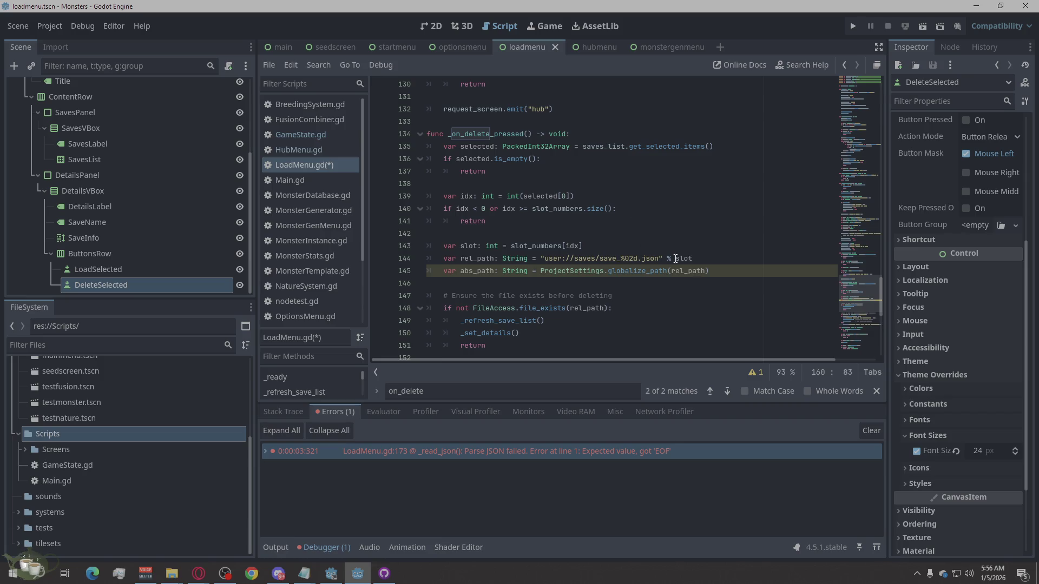
{"action": "left_click", "coordinate": [728, 269]}
Show the warning that abs_path on line 145 is unused, then relaunch the game
{"action": "left_click", "coordinate": [756, 372]}
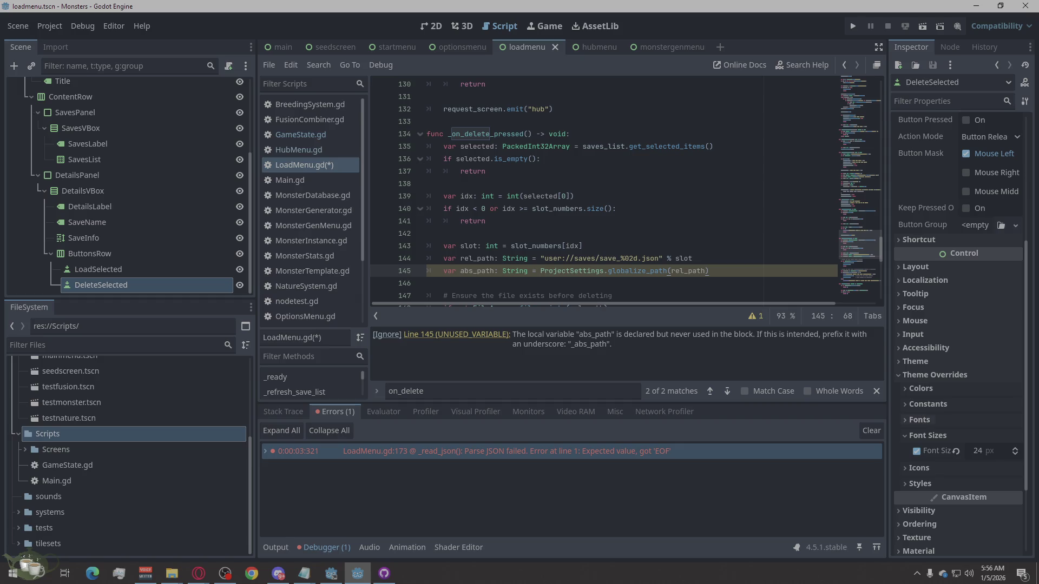
{"action": "left_click", "coordinate": [198, 573]}
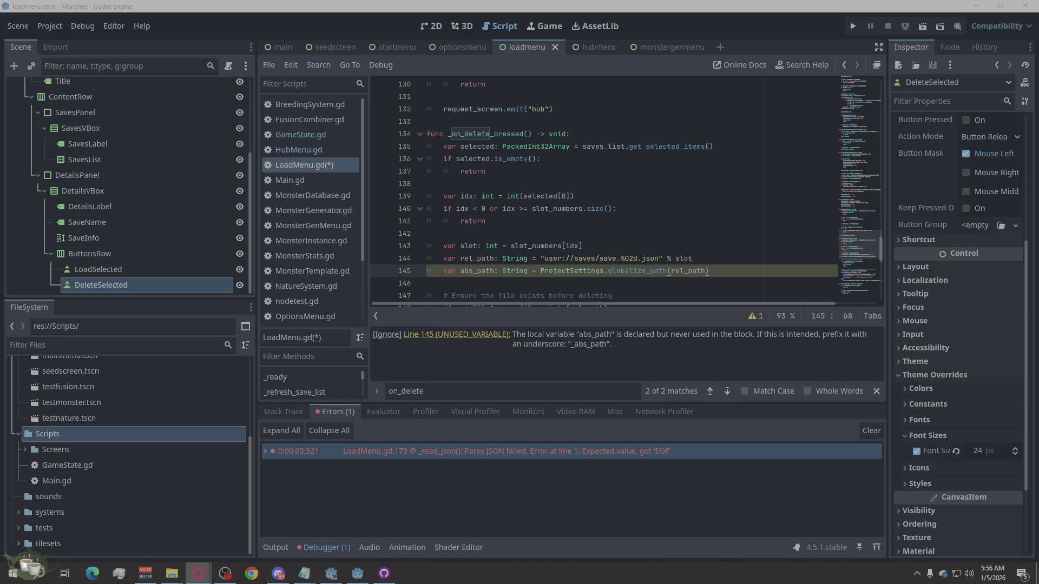
{"action": "left_click", "coordinate": [854, 27]}
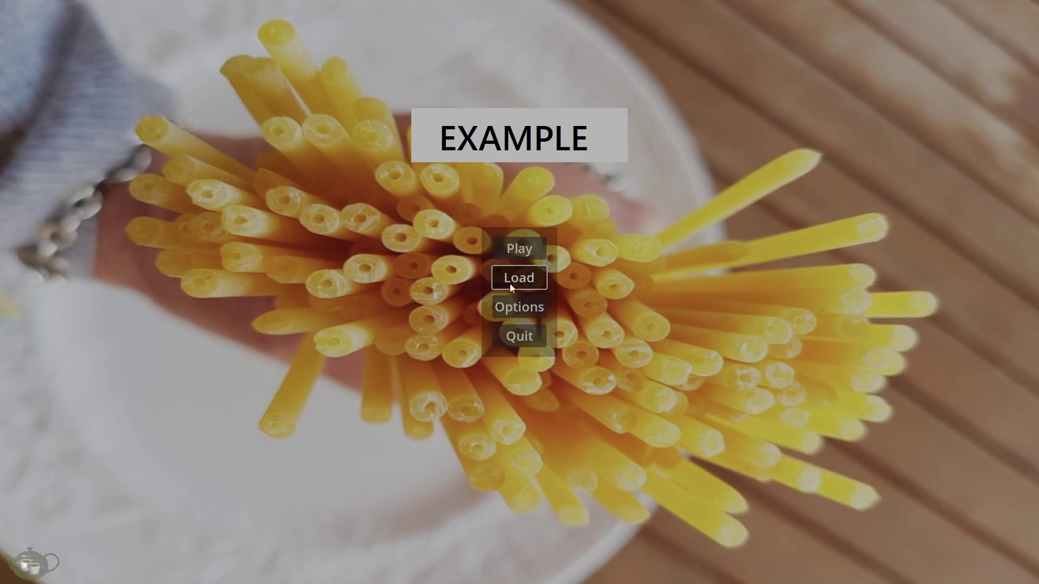
{"action": "left_click", "coordinate": [514, 277]}
{"action": "left_click", "coordinate": [179, 85]}
{"action": "left_click", "coordinate": [480, 102]}
{"action": "left_click", "coordinate": [420, 109]}
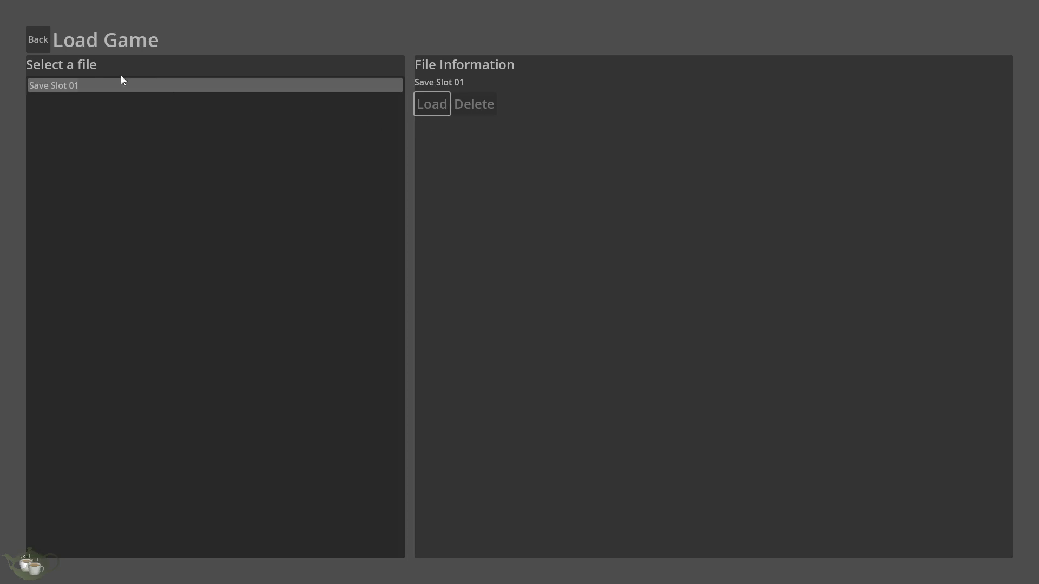
{"action": "left_click", "coordinate": [30, 35]}
{"action": "left_click", "coordinate": [531, 251]}
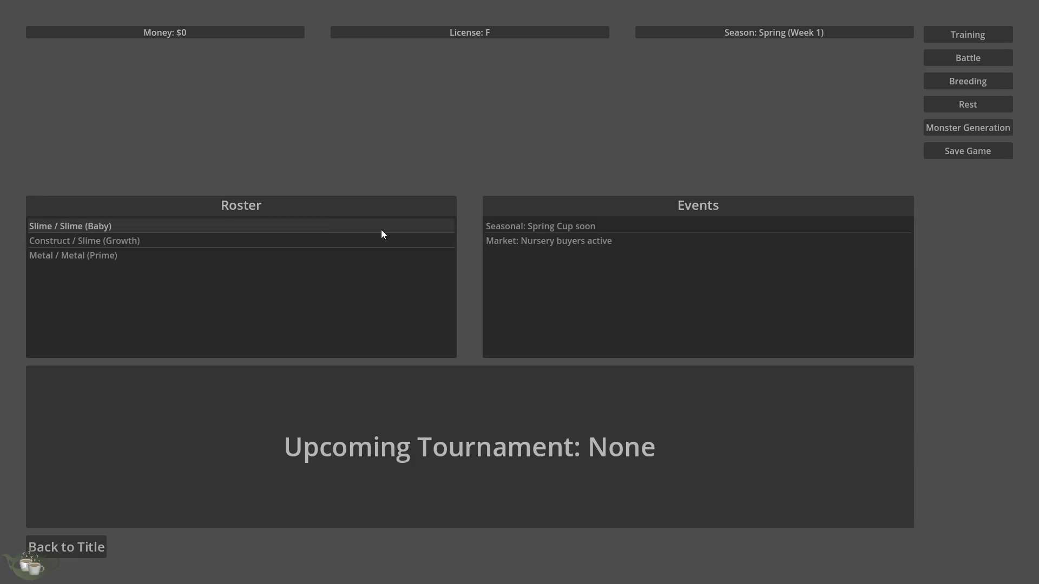
{"action": "left_click", "coordinate": [950, 152]}
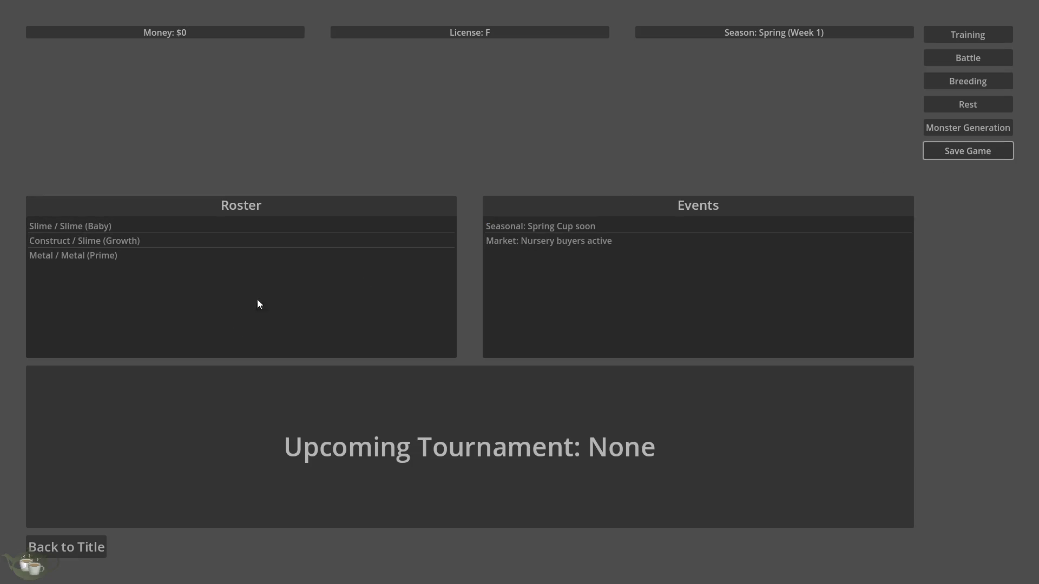
{"action": "left_click", "coordinate": [76, 556]}
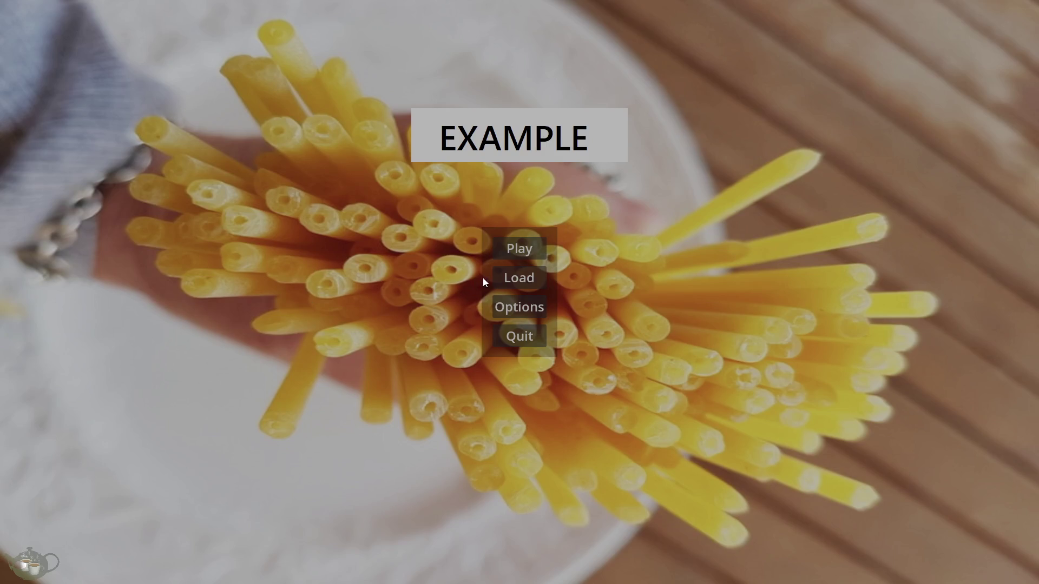
{"action": "left_click", "coordinate": [505, 278]}
{"action": "left_click", "coordinate": [342, 85]}
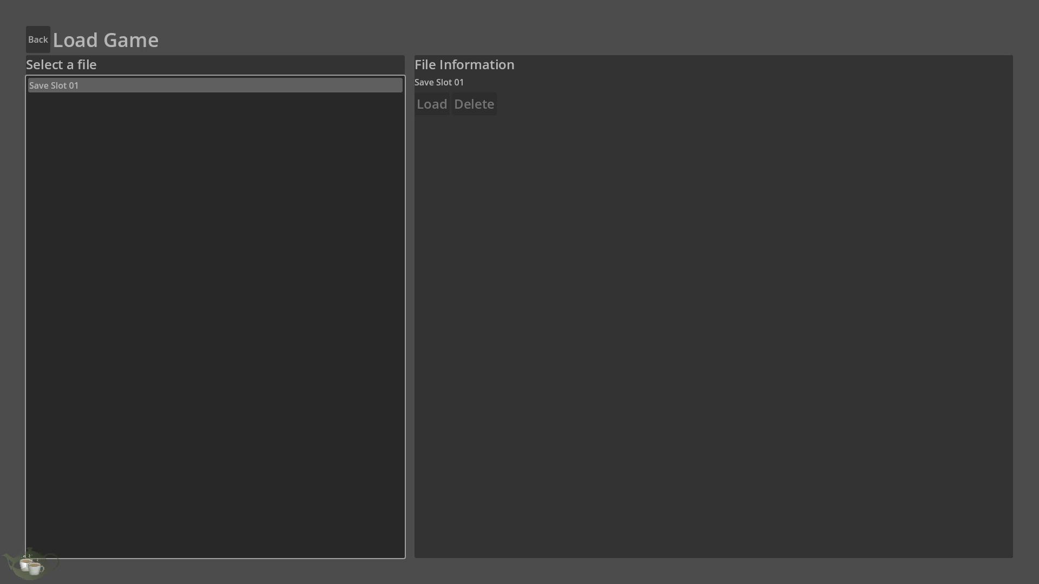
{"action": "left_click", "coordinate": [43, 38]}
Stop the game and select the old _on_delete_pressed body in LoadMenu.gd
{"action": "key", "text": "alt+F4"}
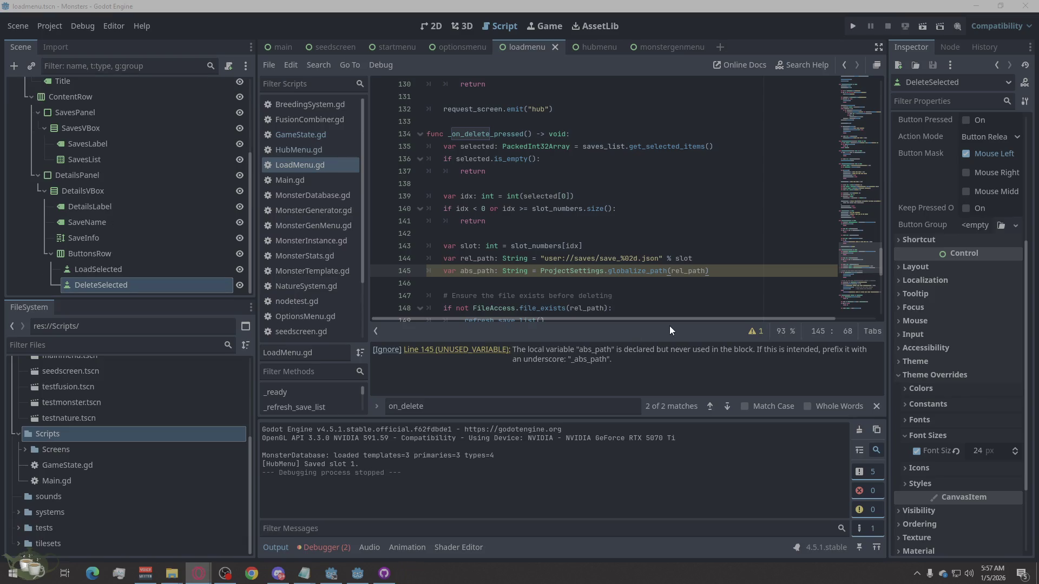
{"action": "scroll", "coordinate": [649, 293], "scroll_direction": "down", "scroll_amount": 1}
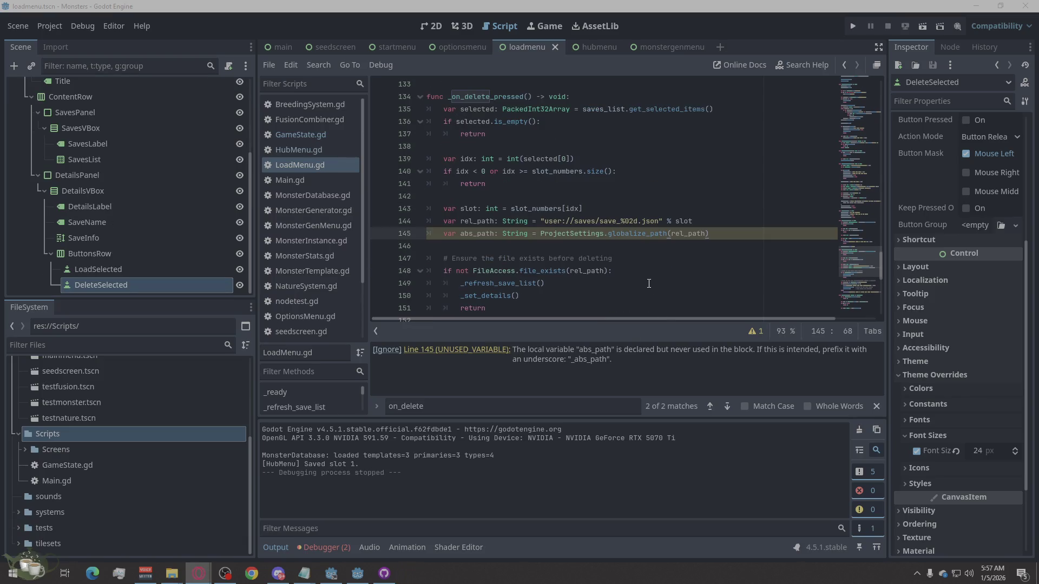
{"action": "scroll", "coordinate": [723, 237], "scroll_direction": "up", "scroll_amount": 1}
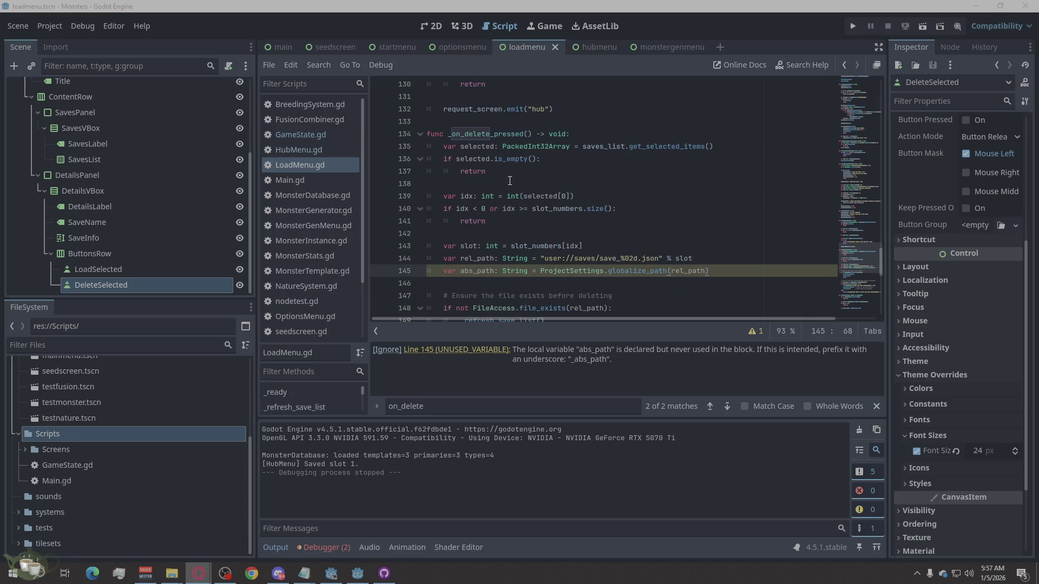
{"action": "mouse_move", "coordinate": [429, 135]}
{"action": "left_mouse_down"}
{"action": "mouse_move", "coordinate": [703, 184]}
{"action": "mouse_move", "coordinate": [758, 232]}
{"action": "mouse_move", "coordinate": [774, 229]}
{"action": "left_mouse_up"}
{"action": "mouse_move", "coordinate": [772, 229]}
{"action": "left_mouse_down"}
{"action": "mouse_move", "coordinate": [730, 120]}
{"action": "mouse_move", "coordinate": [744, 122]}
{"action": "mouse_move", "coordinate": [736, 188]}
{"action": "mouse_move", "coordinate": [747, 215]}
{"action": "mouse_move", "coordinate": [801, 234]}
{"action": "left_mouse_up"}
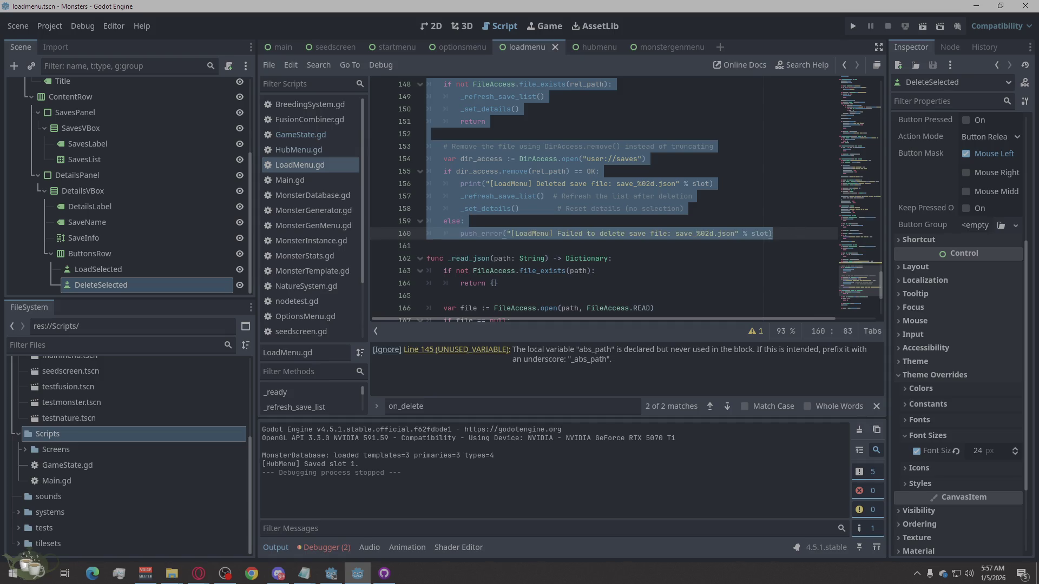
{"action": "left_click", "coordinate": [199, 573]}
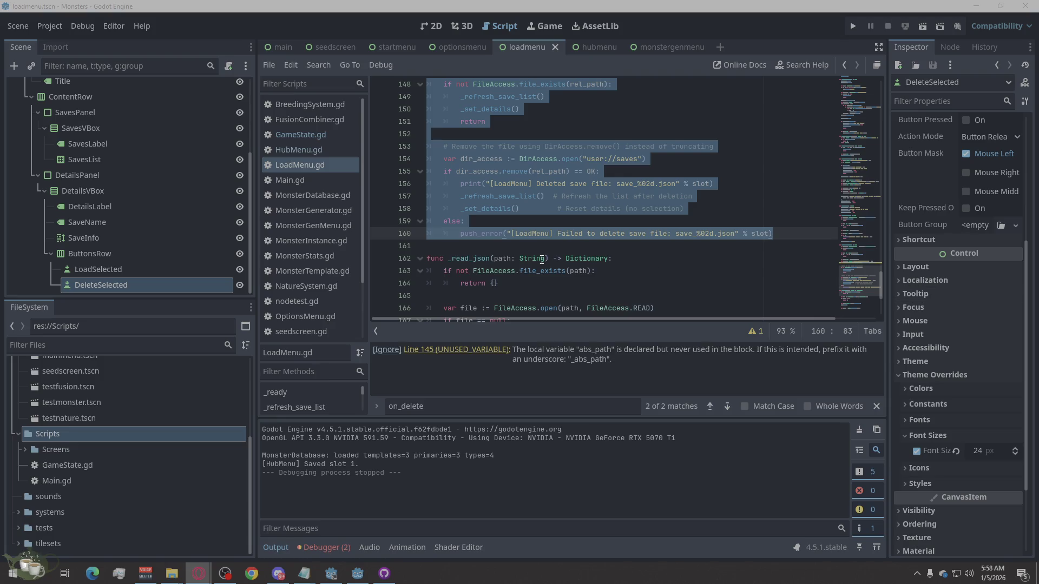
Paste the new delete code that checks dir.remove's error, save, and rerun the project
{"action": "right_click", "coordinate": [532, 195]}
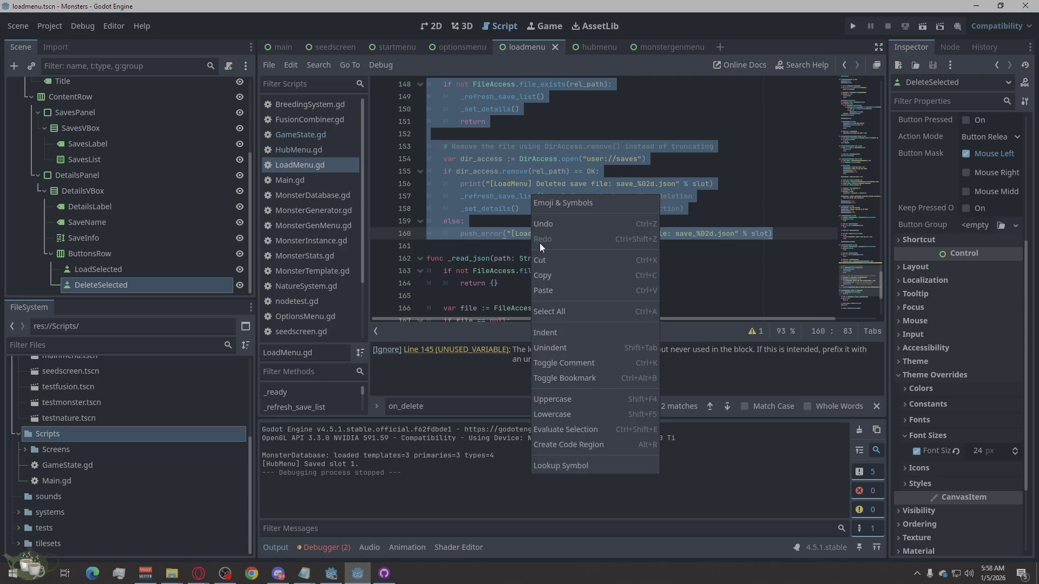
{"action": "left_click", "coordinate": [550, 291]}
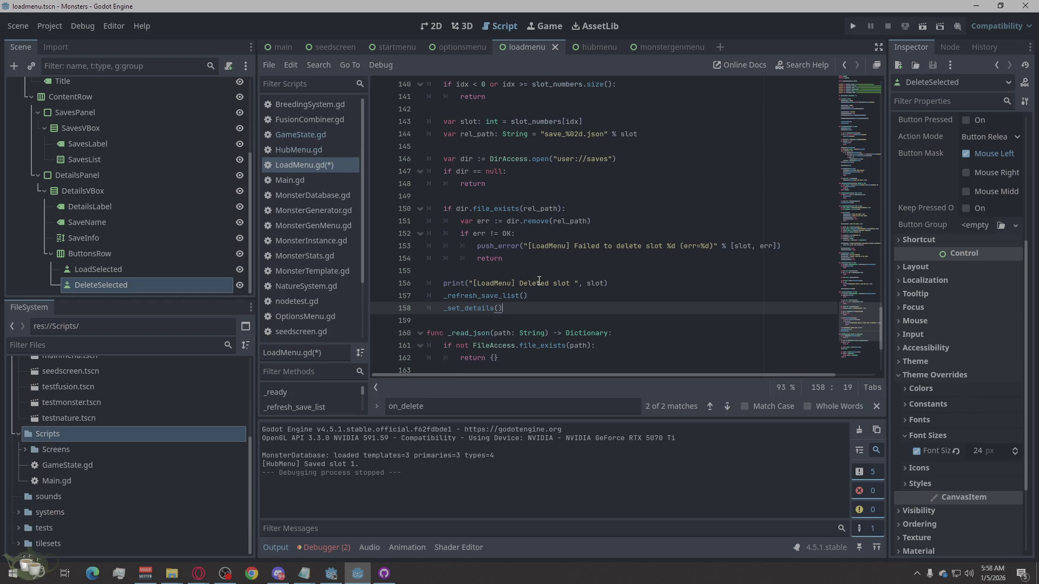
{"action": "key", "text": "ctrl+s"}
{"action": "left_click", "coordinate": [853, 26]}
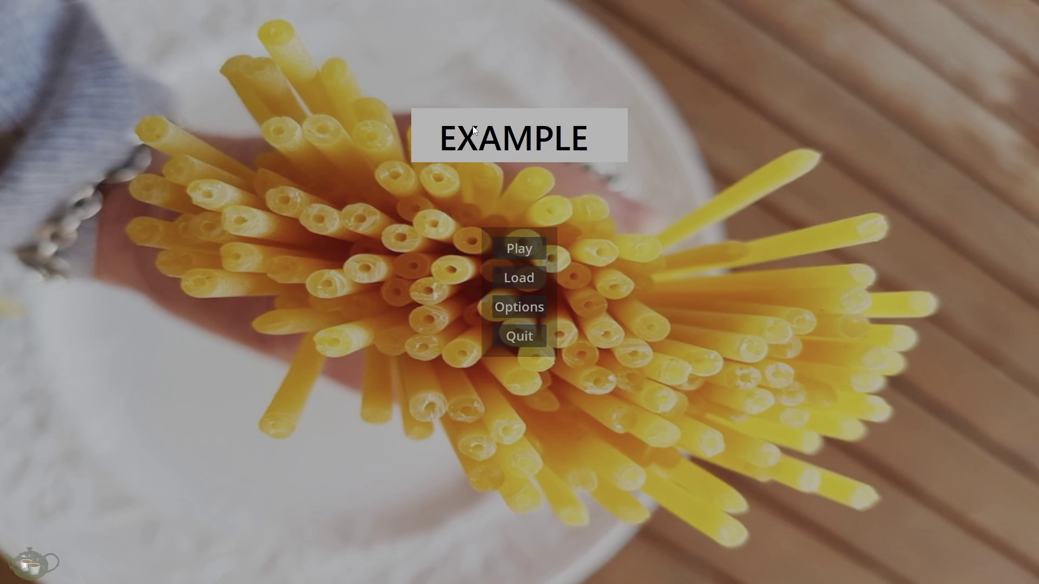
Delete Save Slot 01 from the Load Game screen and return to the title
{"action": "left_click", "coordinate": [508, 277]}
{"action": "left_click", "coordinate": [208, 87]}
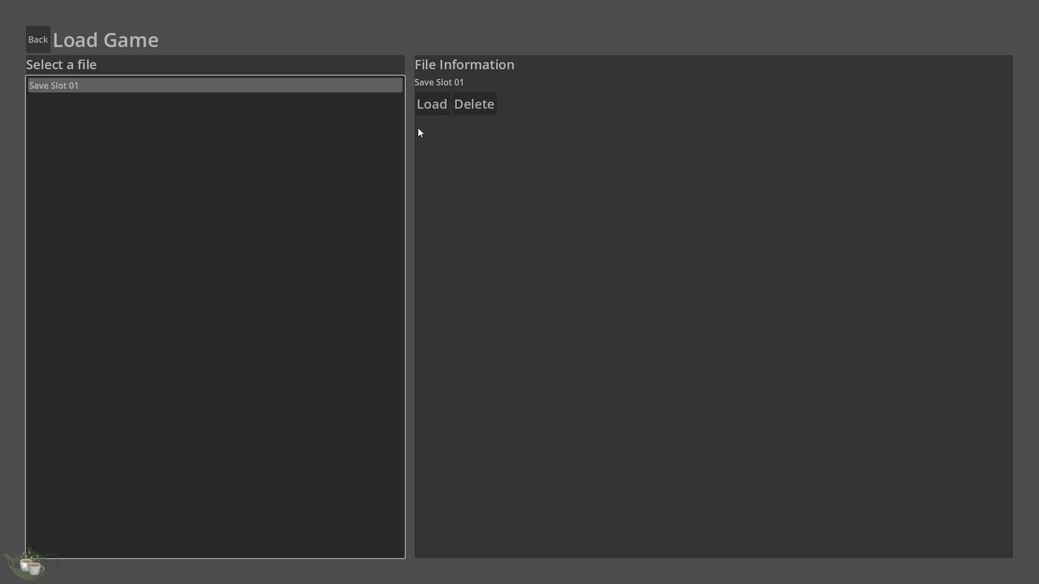
{"action": "left_click", "coordinate": [485, 104]}
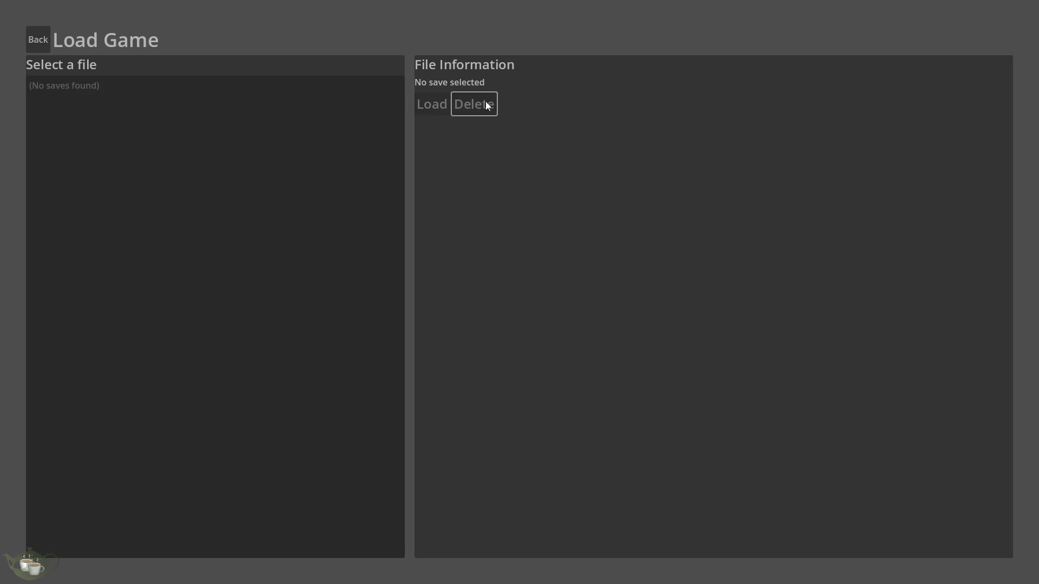
{"action": "left_click", "coordinate": [36, 39]}
Confirm the Load Game list now reports no saves found
{"action": "left_click", "coordinate": [521, 241]}
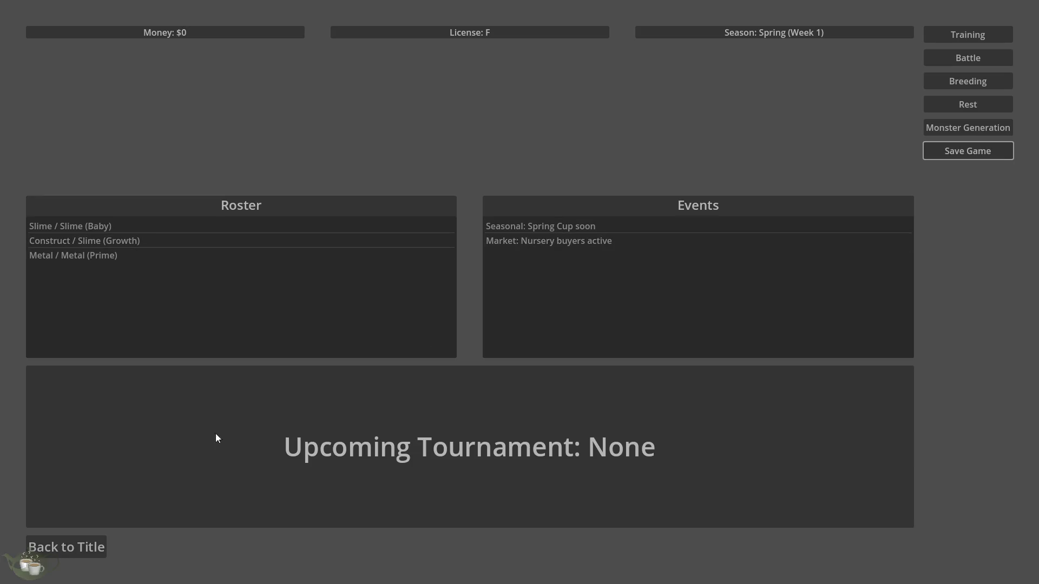
{"action": "left_click", "coordinate": [86, 550]}
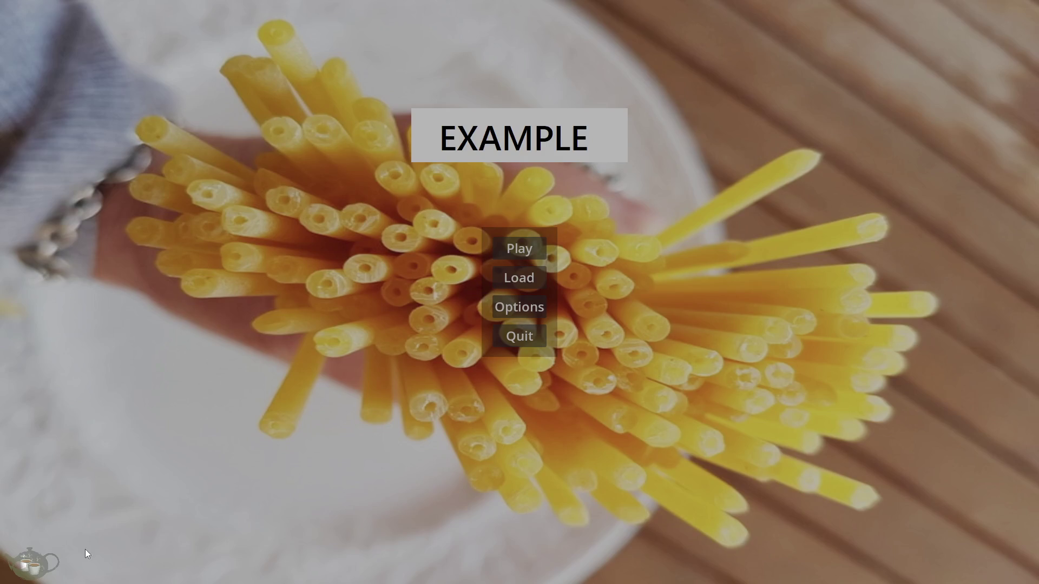
{"action": "left_click", "coordinate": [540, 287]}
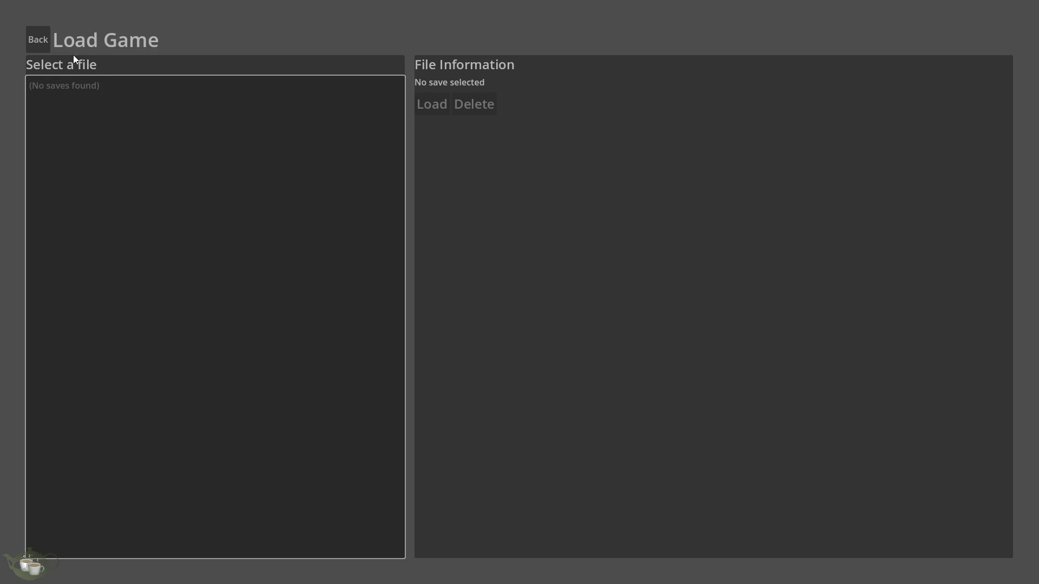
{"action": "left_click", "coordinate": [40, 28]}
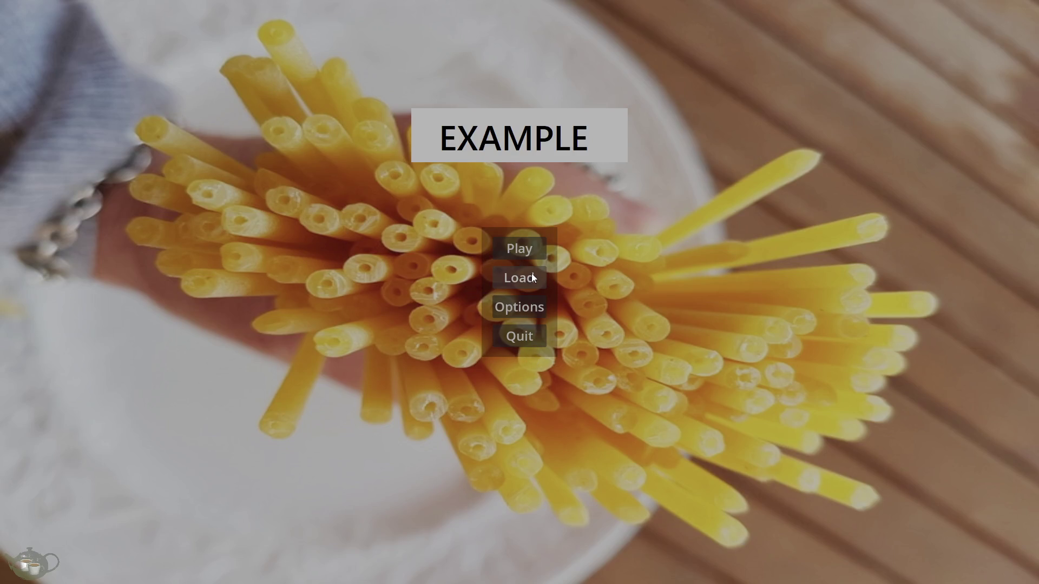
Save a new game from the hub, check the Load list, quit, and rerun the project
{"action": "left_click", "coordinate": [527, 251]}
{"action": "left_click", "coordinate": [984, 152]}
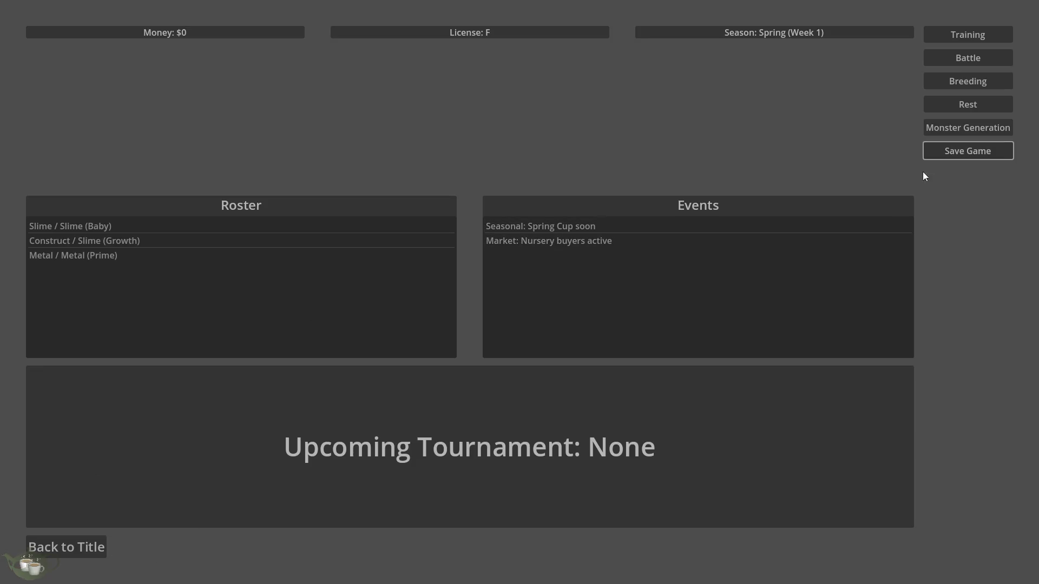
{"action": "left_click", "coordinate": [90, 546]}
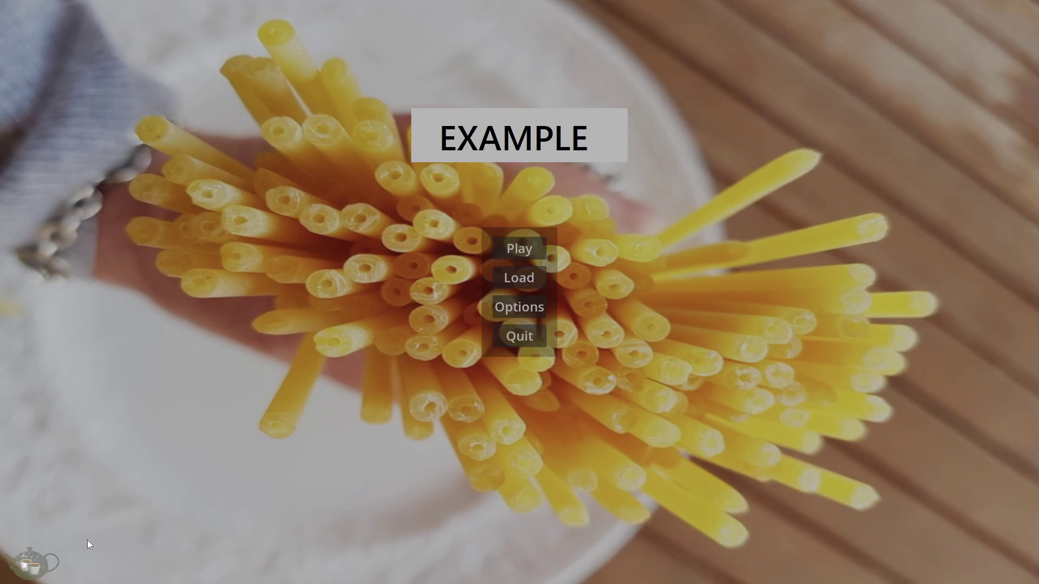
{"action": "left_click", "coordinate": [536, 281]}
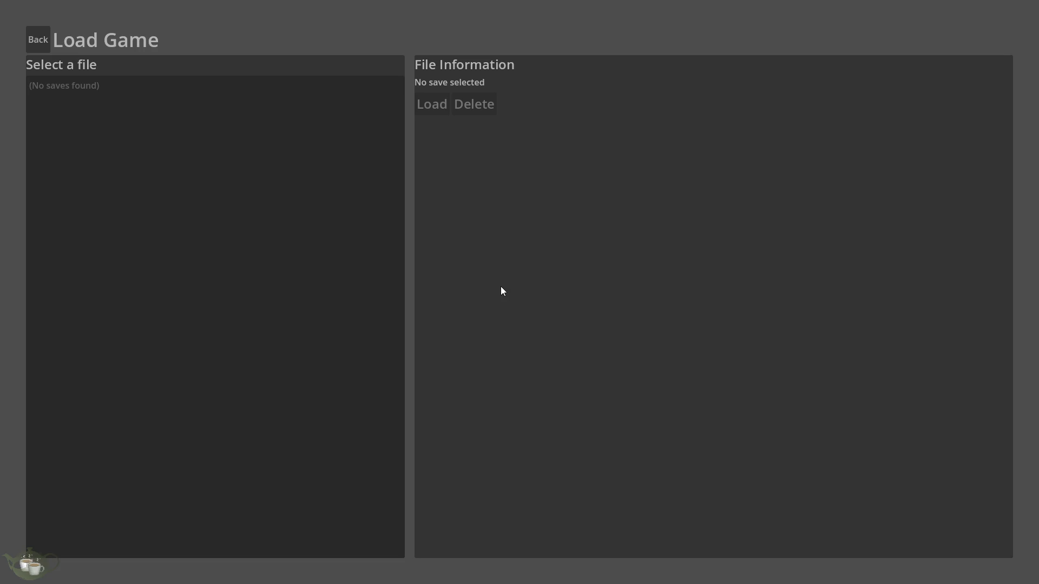
{"action": "left_click", "coordinate": [36, 39]}
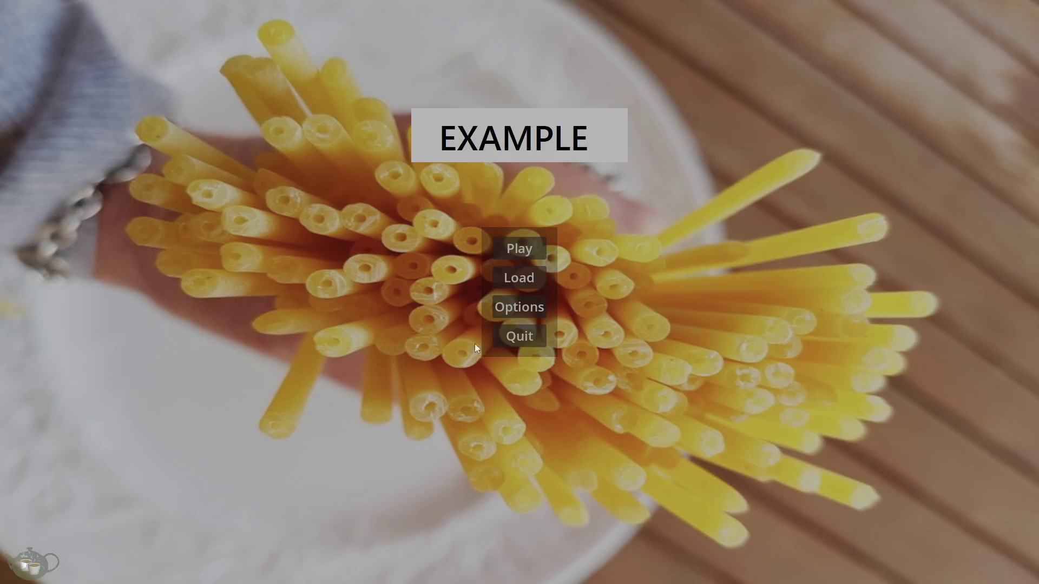
{"action": "left_click", "coordinate": [519, 335]}
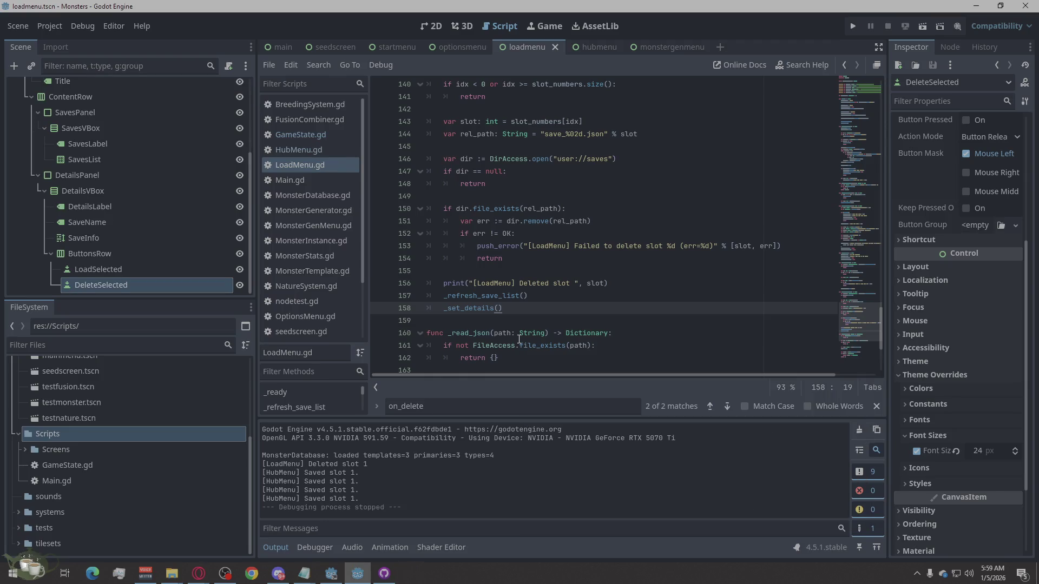
{"action": "mouse_move", "coordinate": [519, 339]}
{"action": "left_click", "coordinate": [858, 27]}
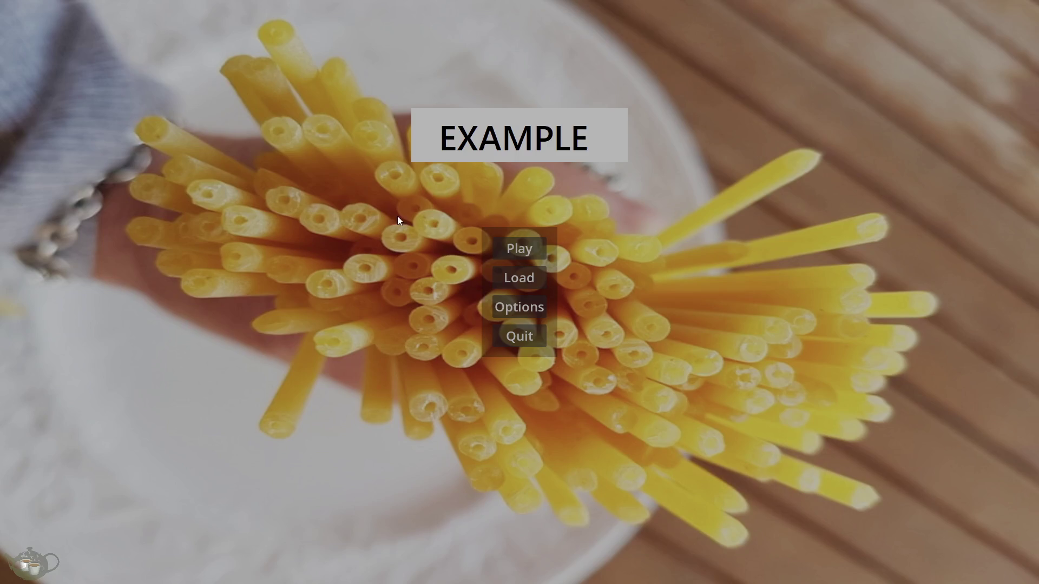
Open Load Game and select Save Slot 01 to show its file information
{"action": "left_click", "coordinate": [520, 278]}
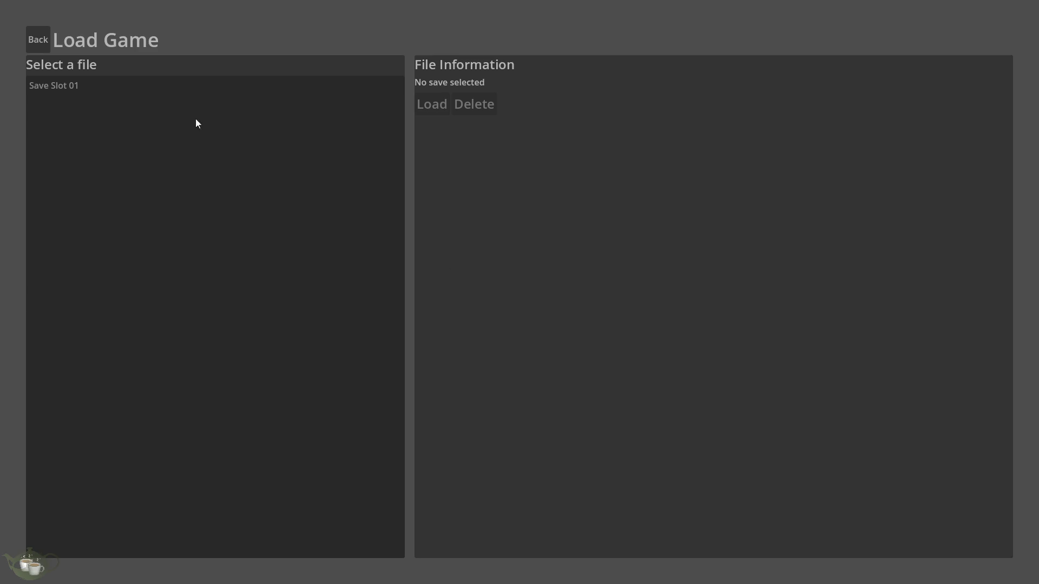
{"action": "left_click", "coordinate": [175, 86]}
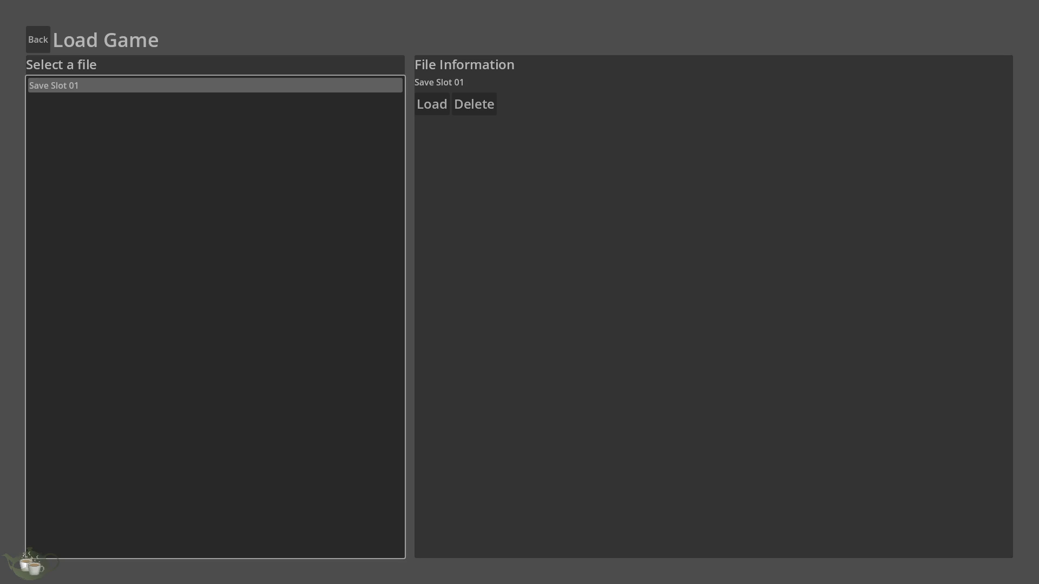
Load Save Slot 01 into the hub, then return to the title and quit the game
{"action": "left_click", "coordinate": [430, 105]}
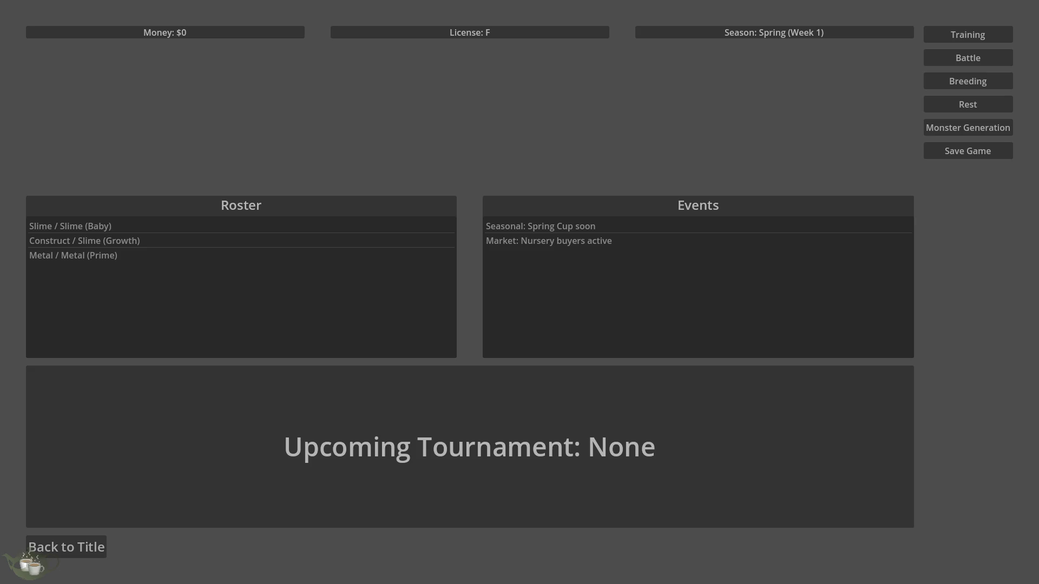
{"action": "left_click", "coordinate": [100, 547]}
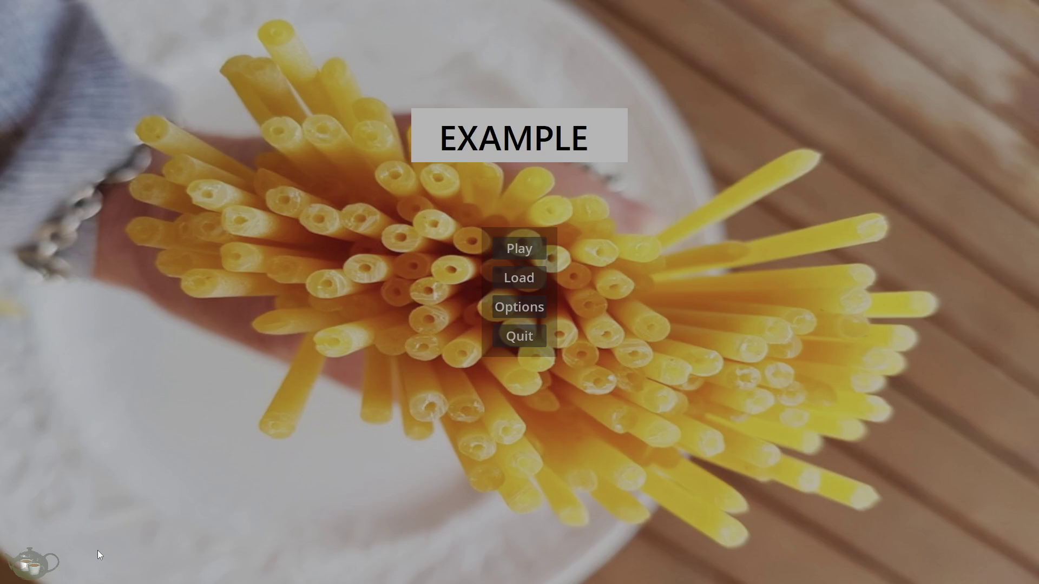
{"action": "left_click", "coordinate": [533, 334]}
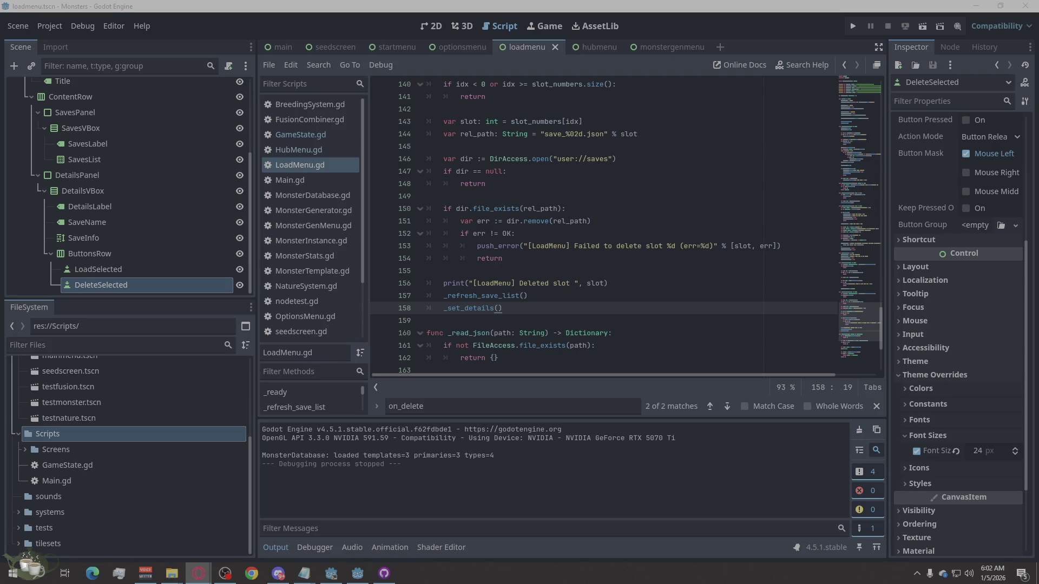
Replace the entire LoadMenu script with the pasted new code
{"action": "left_click", "coordinate": [653, 297]}
{"action": "right_click", "coordinate": [654, 297]}
{"action": "left_click", "coordinate": [673, 411]}
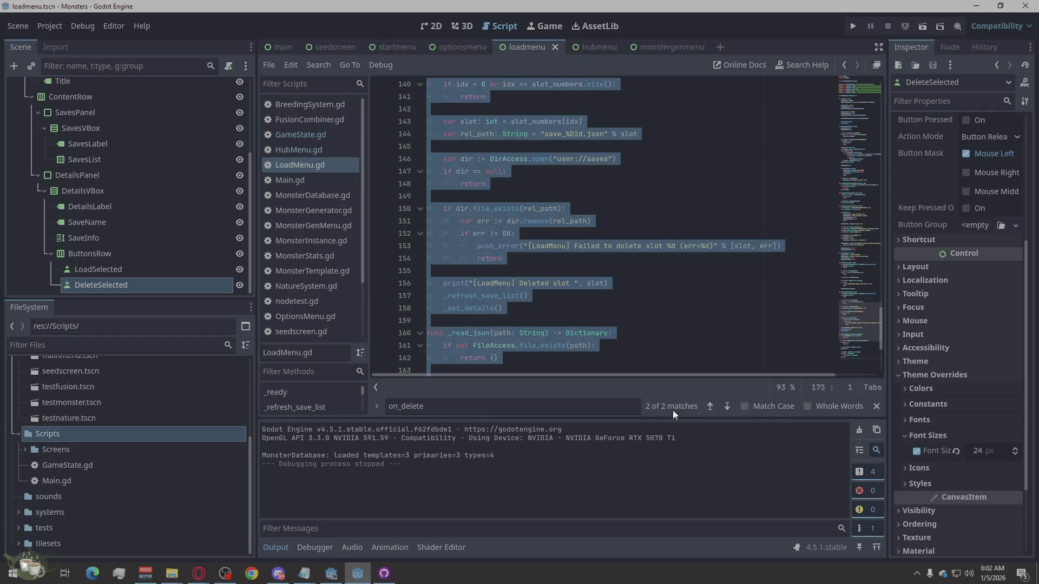
{"action": "key", "text": "ctrl+v"}
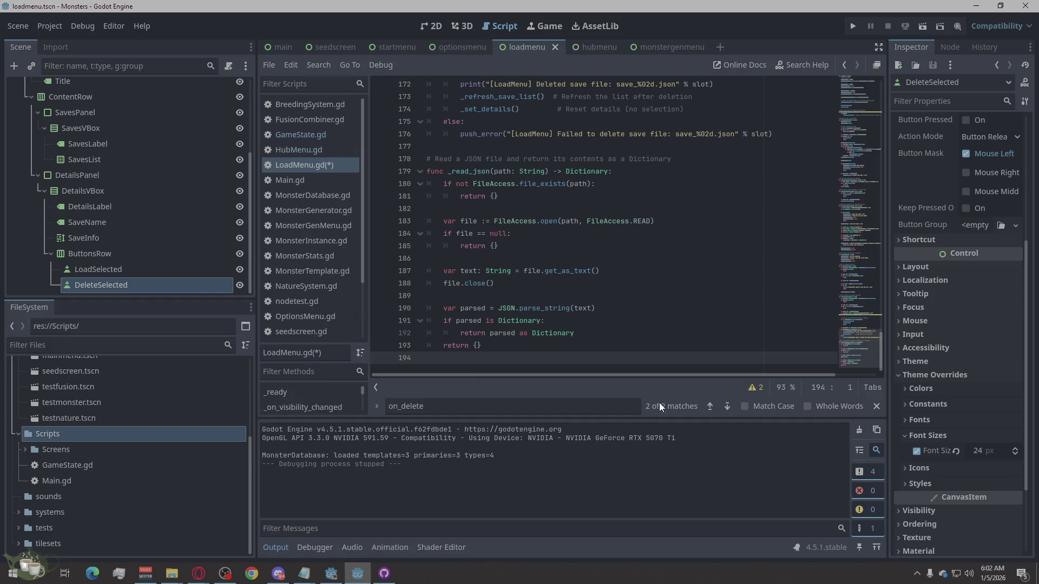
Show the script's two warnings, then run the project to test the load menu
{"action": "left_click", "coordinate": [756, 388]}
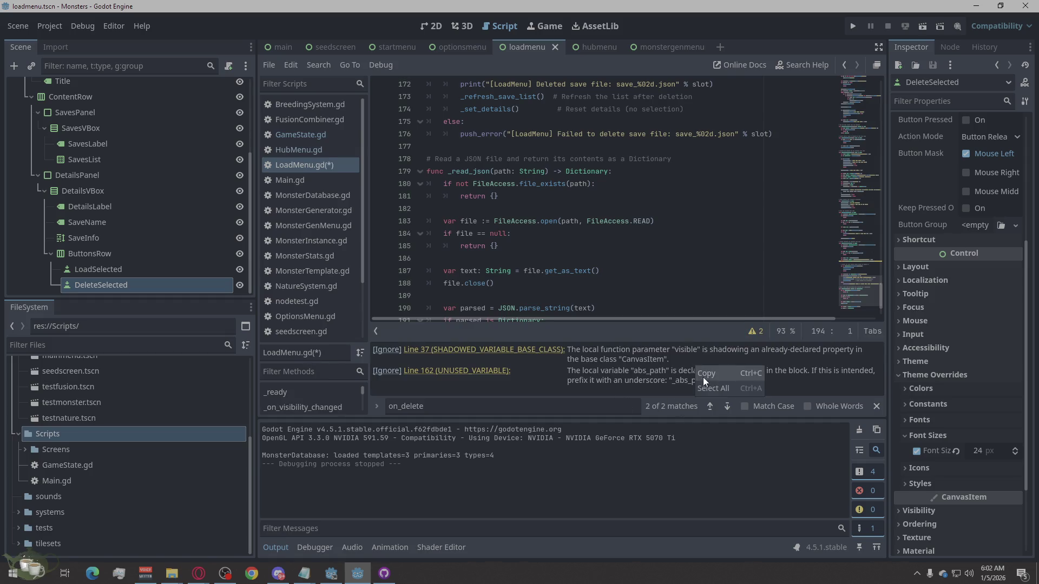
{"action": "key", "text": "alt+Tab"}
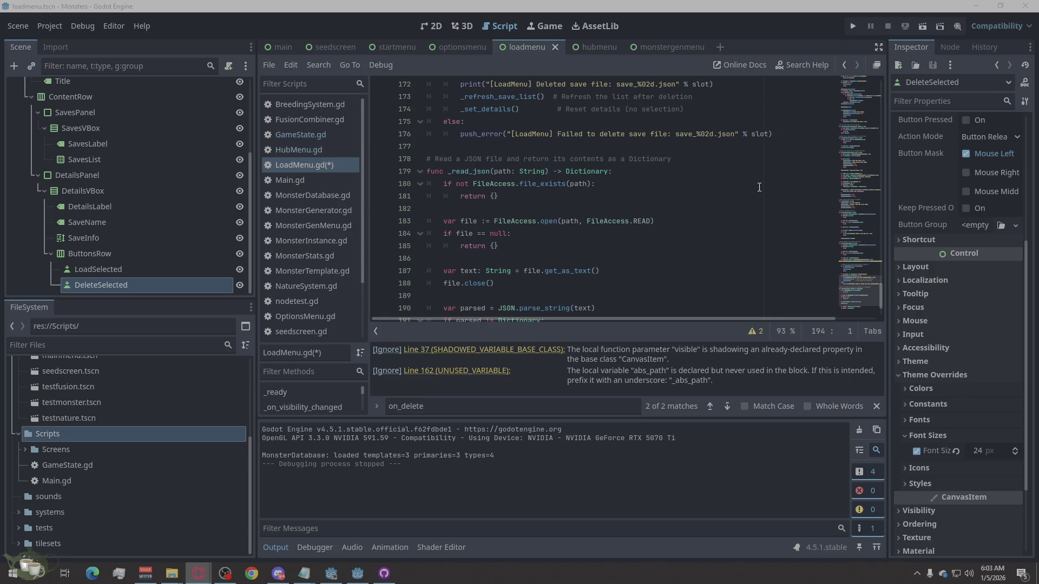
{"action": "left_click", "coordinate": [848, 28]}
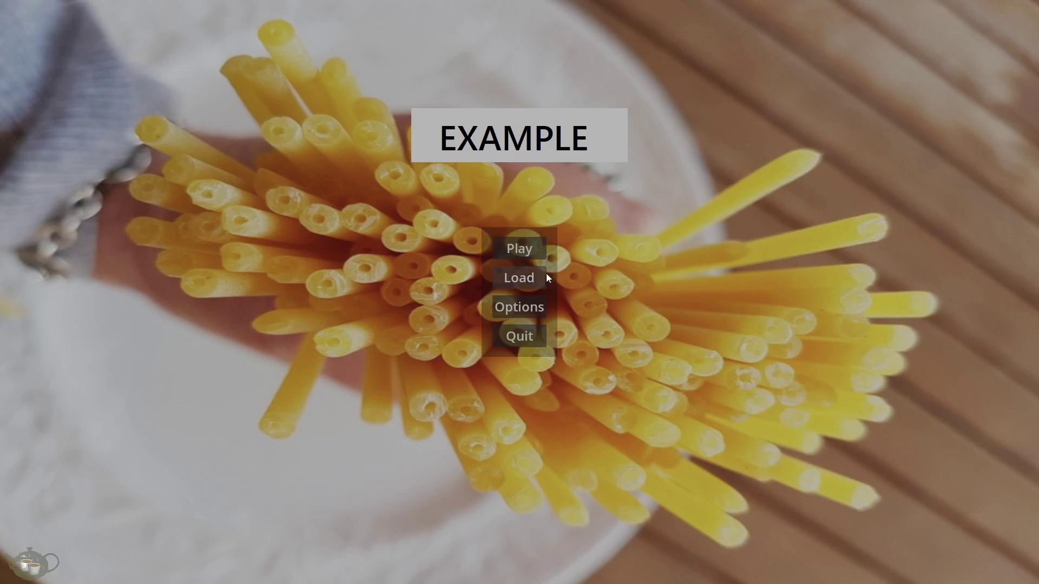
Delete Save Slot 01 from the Load Game screen and return to the title menu
{"action": "left_click", "coordinate": [547, 274]}
{"action": "left_click", "coordinate": [210, 88]}
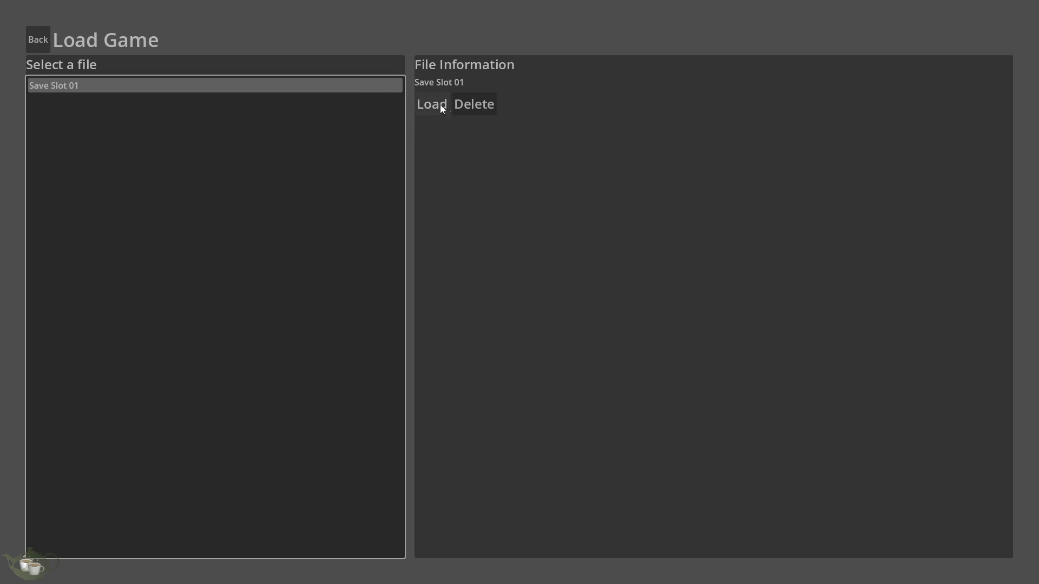
{"action": "left_click", "coordinate": [458, 107]}
{"action": "left_click", "coordinate": [49, 35]}
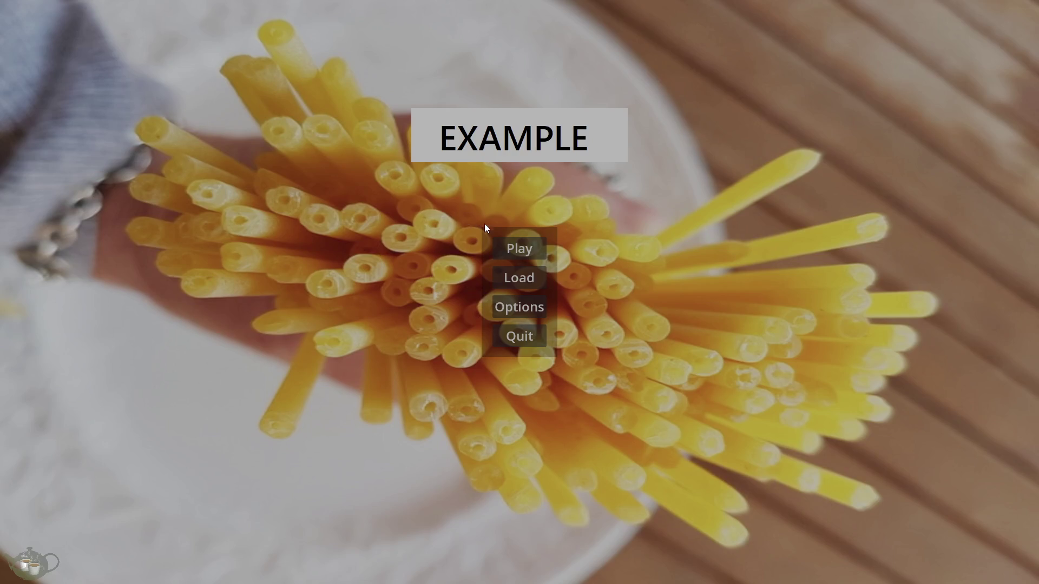
Play, save to slot 1, check the Load list from the title, then quit the game
{"action": "left_click", "coordinate": [511, 241]}
{"action": "left_click", "coordinate": [915, 148]}
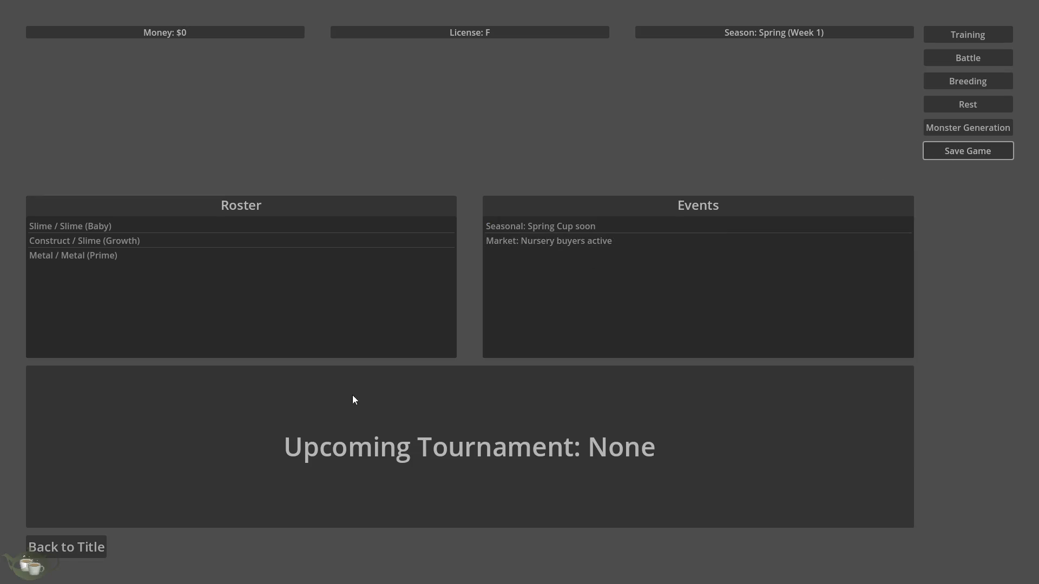
{"action": "left_click", "coordinate": [100, 556]}
{"action": "left_click", "coordinate": [523, 274]}
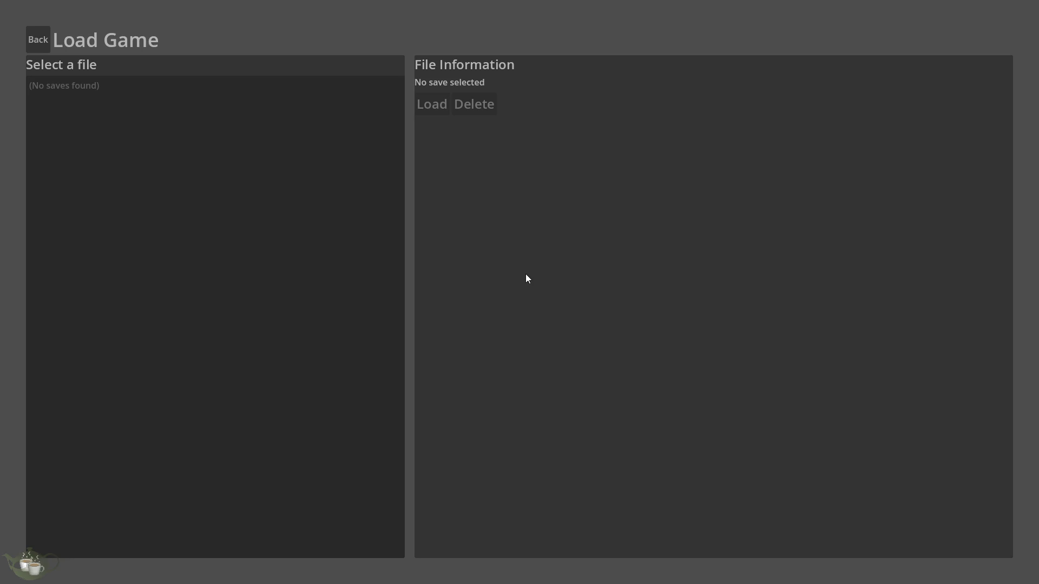
{"action": "left_click", "coordinate": [44, 33]}
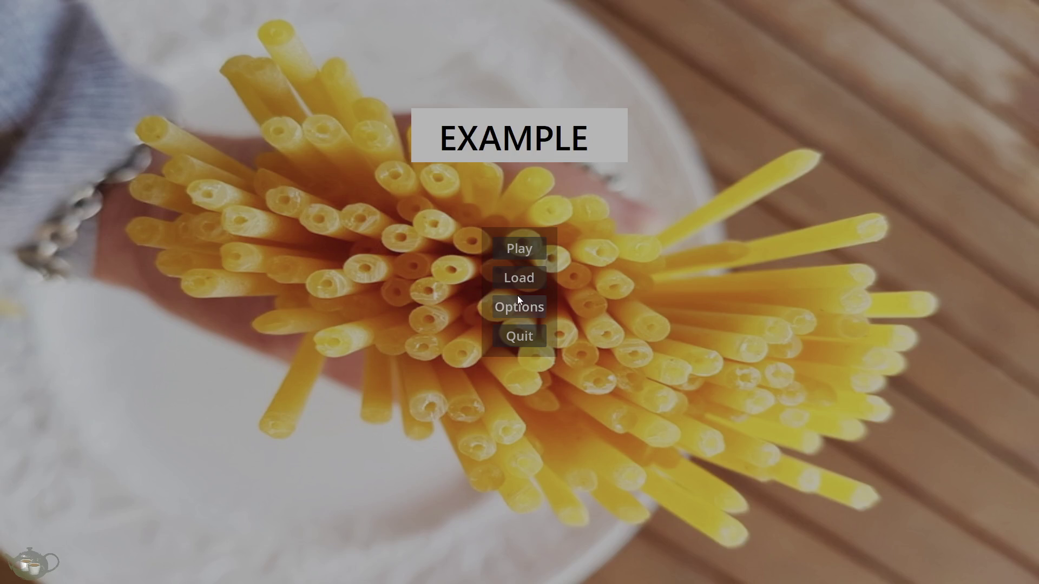
{"action": "left_click", "coordinate": [530, 337]}
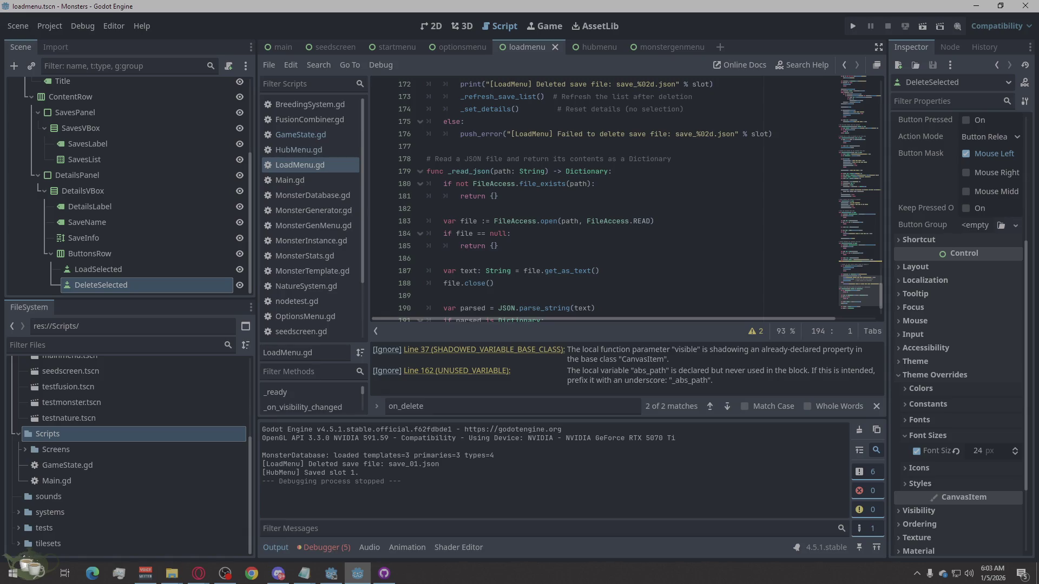
{"action": "key", "text": "alt+Tab"}
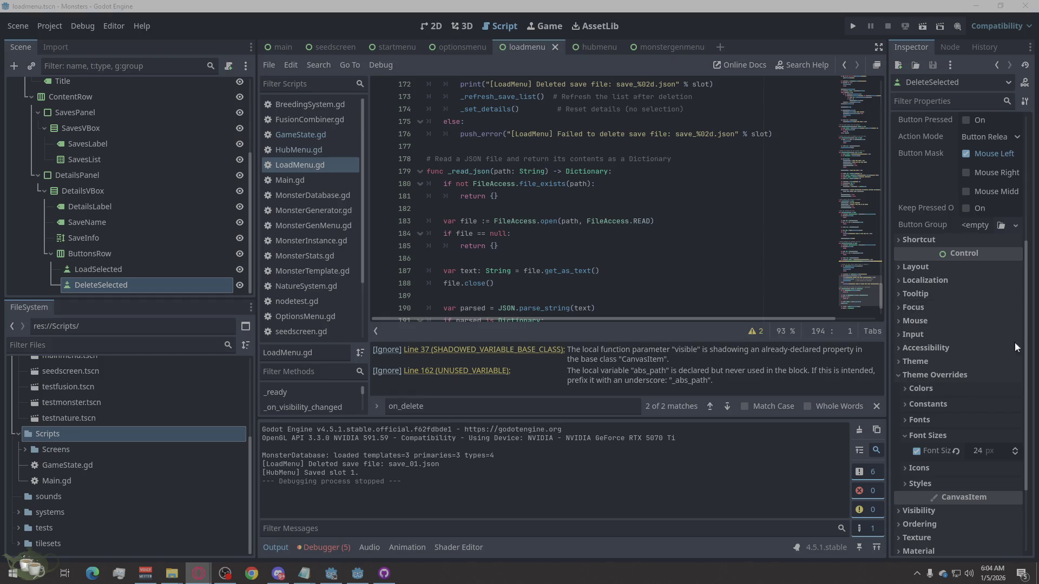
{"action": "left_click", "coordinate": [504, 404]}
Search the script for 'func _on_visibility' and jump to its match on line 37
{"action": "double_click", "coordinate": [503, 403]}
{"action": "type", "text": "func _on_visibility"}
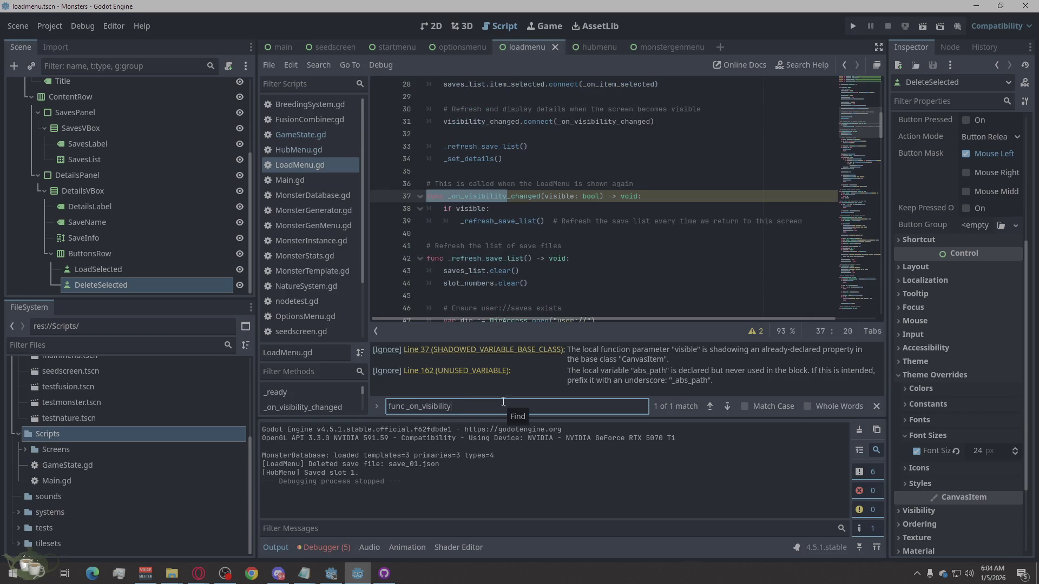
{"action": "key", "text": "alt+Tab"}
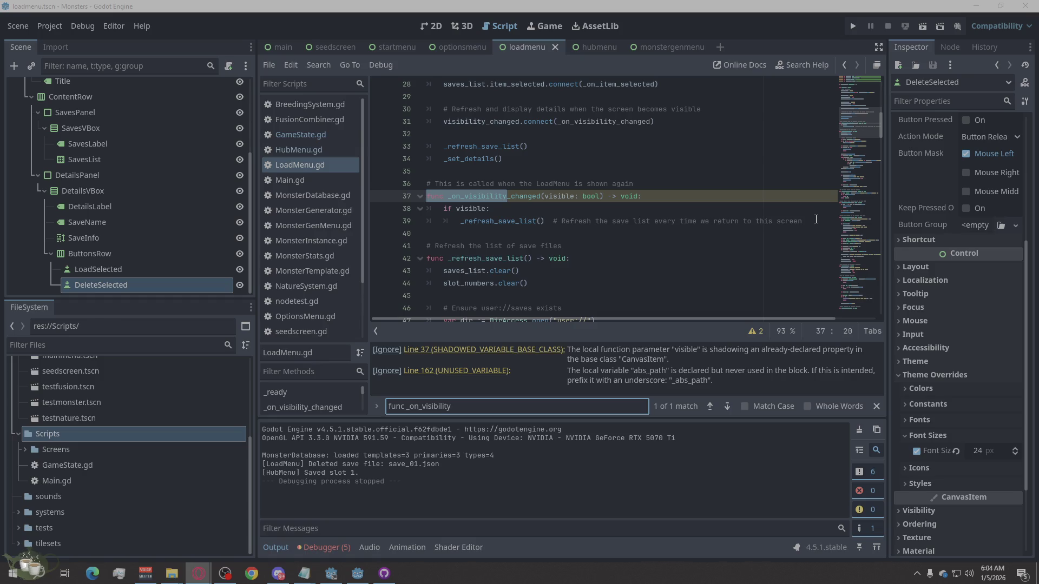
{"action": "scroll", "coordinate": [532, 240], "scroll_direction": "down", "scroll_amount": 6}
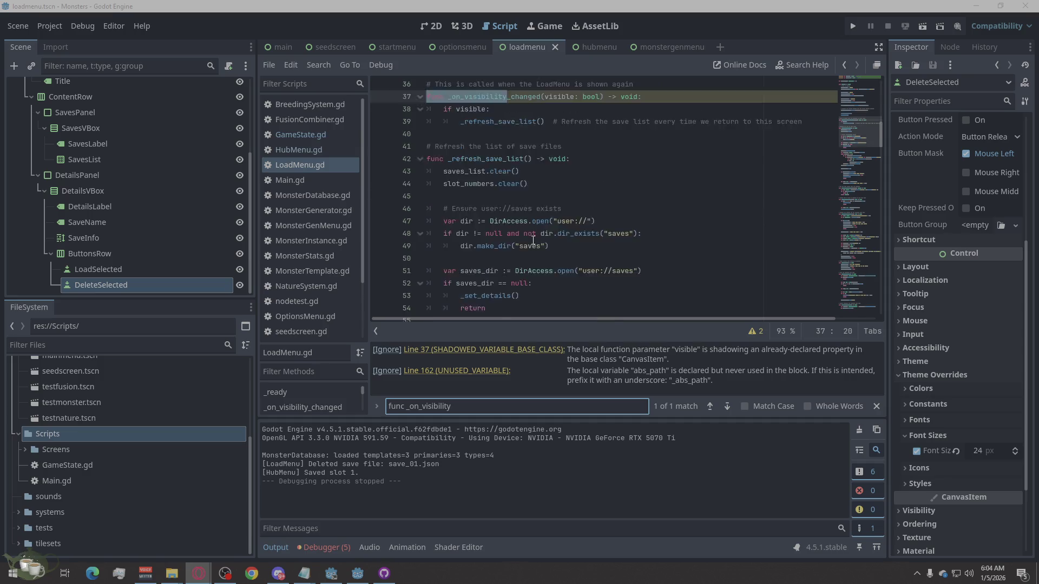
{"action": "left_click", "coordinate": [726, 407]}
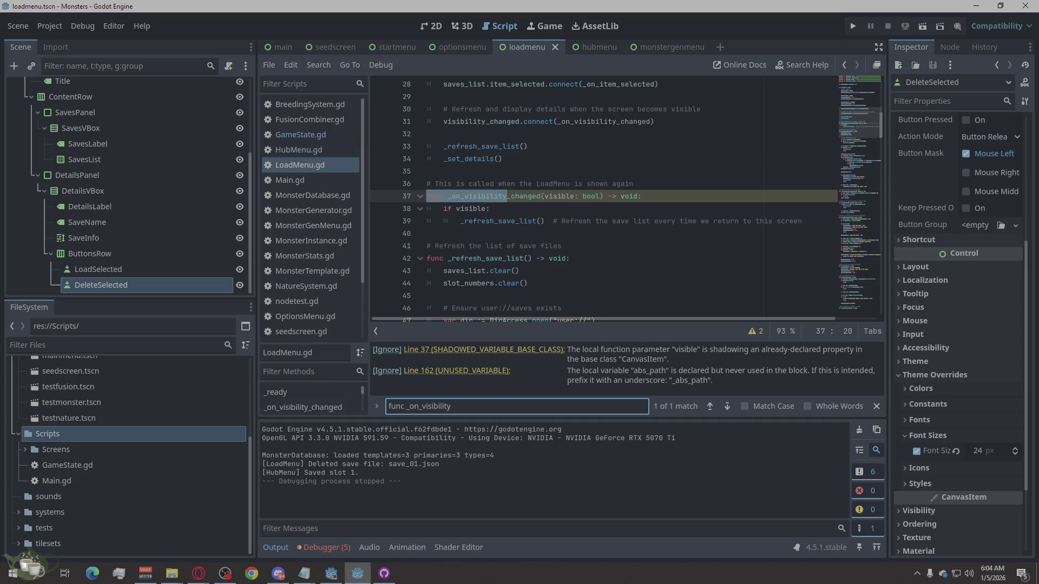
{"action": "key", "text": "alt+Tab"}
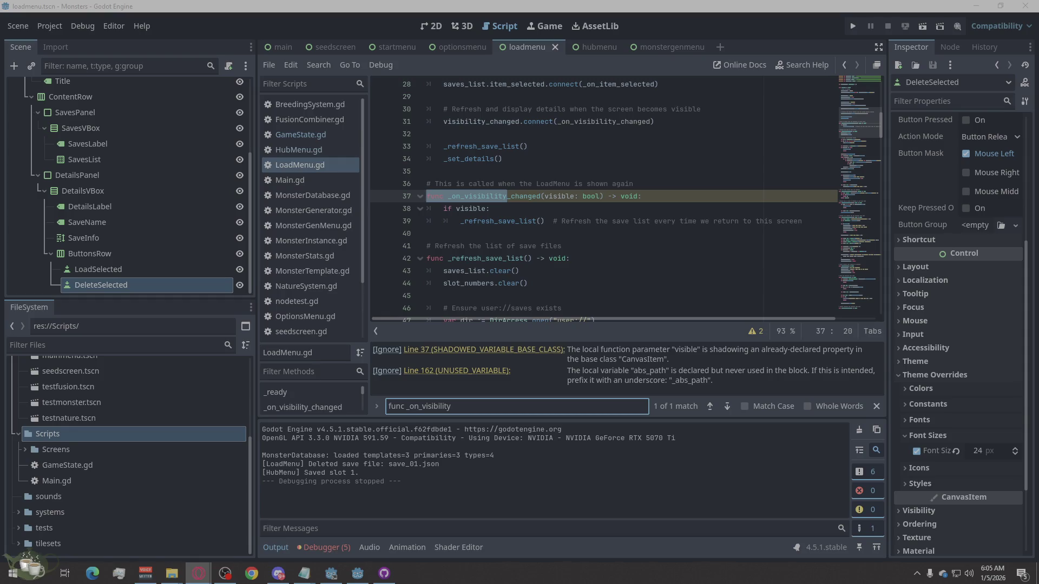
Search for 'visibility_changed', then select the old handler on lines 36–39
{"action": "left_click", "coordinate": [596, 398]}
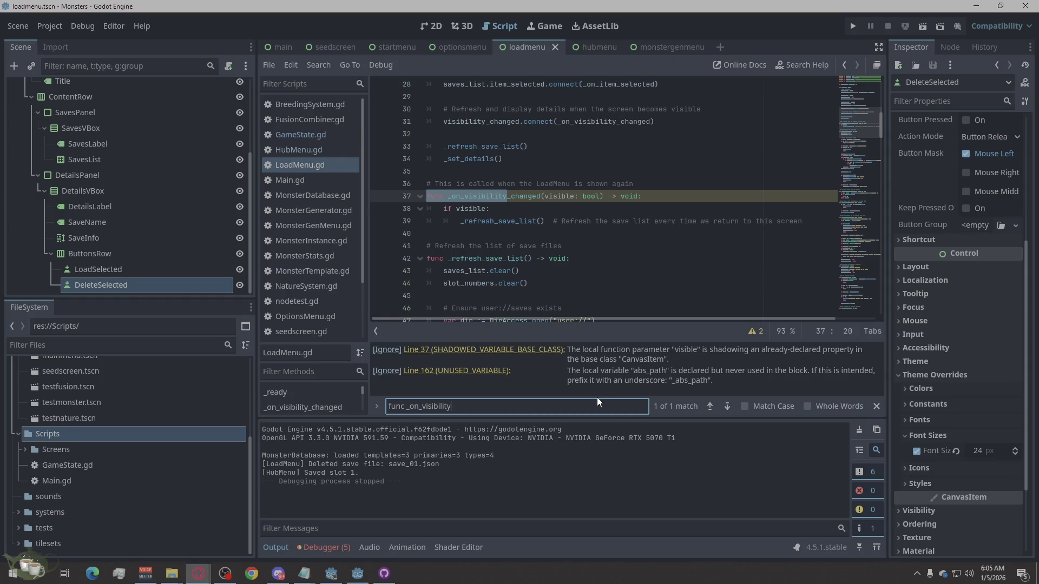
{"action": "double_click", "coordinate": [549, 403]}
{"action": "key", "text": "ctrl+a"}
{"action": "type", "text": "visibility_changed"}
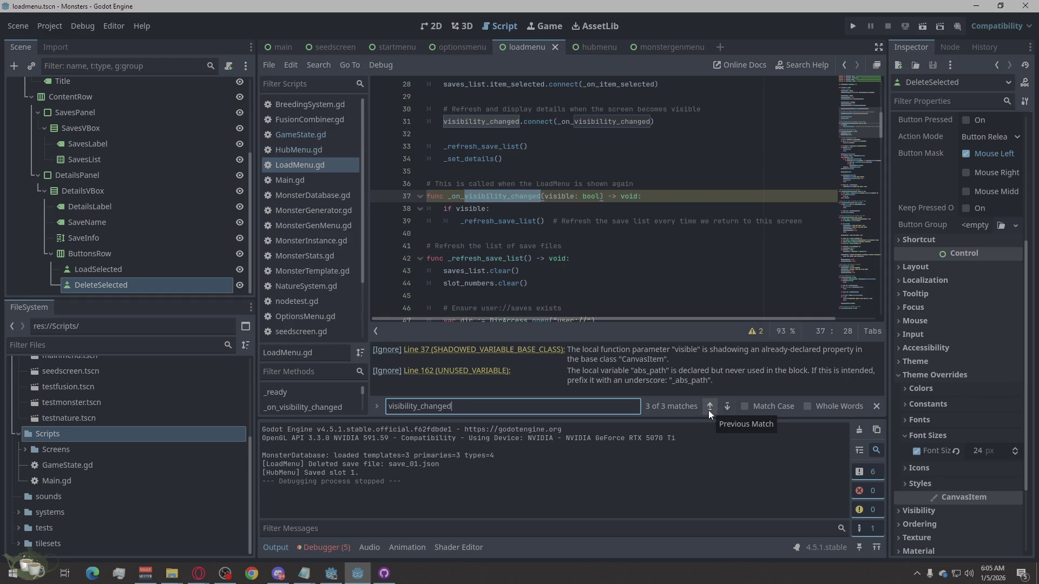
{"action": "left_click", "coordinate": [622, 258]}
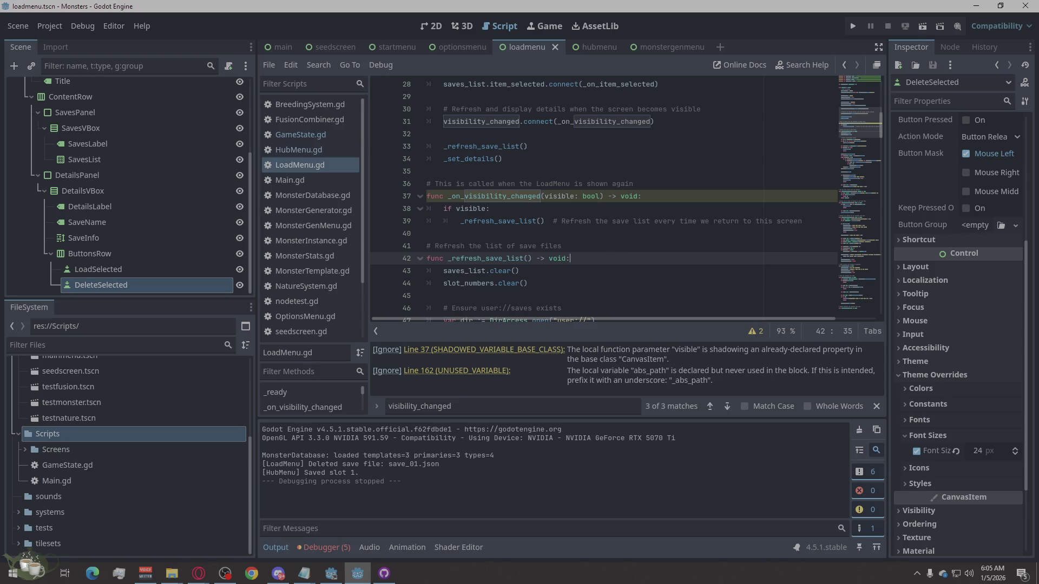
{"action": "key", "text": "alt+Tab"}
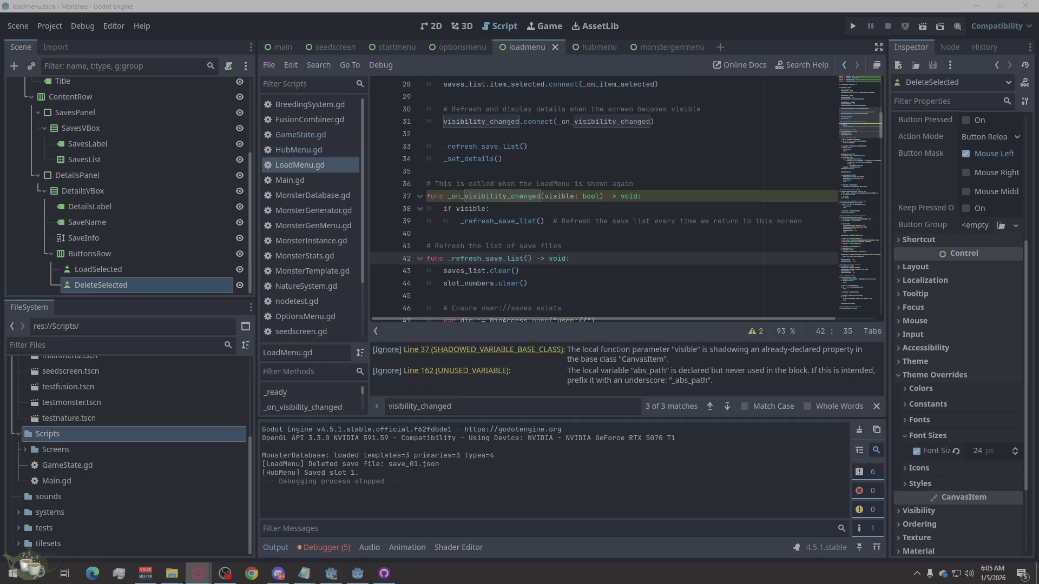
{"action": "mouse_move", "coordinate": [803, 221]}
{"action": "left_mouse_down"}
{"action": "mouse_move", "coordinate": [676, 221]}
{"action": "mouse_move", "coordinate": [405, 189]}
{"action": "left_mouse_up"}
Paste a parameterless _on_visibility_changed() calling _refresh_save_list() and _set_details() over the old handler
{"action": "type", "text": "func _on_visibility_changed() -> void: \tif visible: \t\t_refresh_save_list() \t\t_set_details()"}
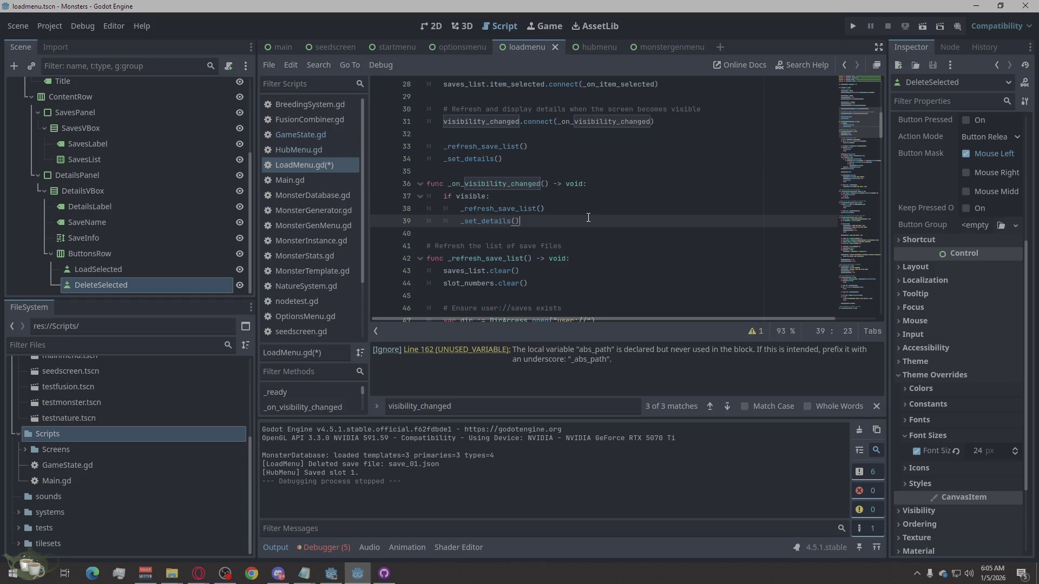
{"action": "key", "text": "alt+Tab"}
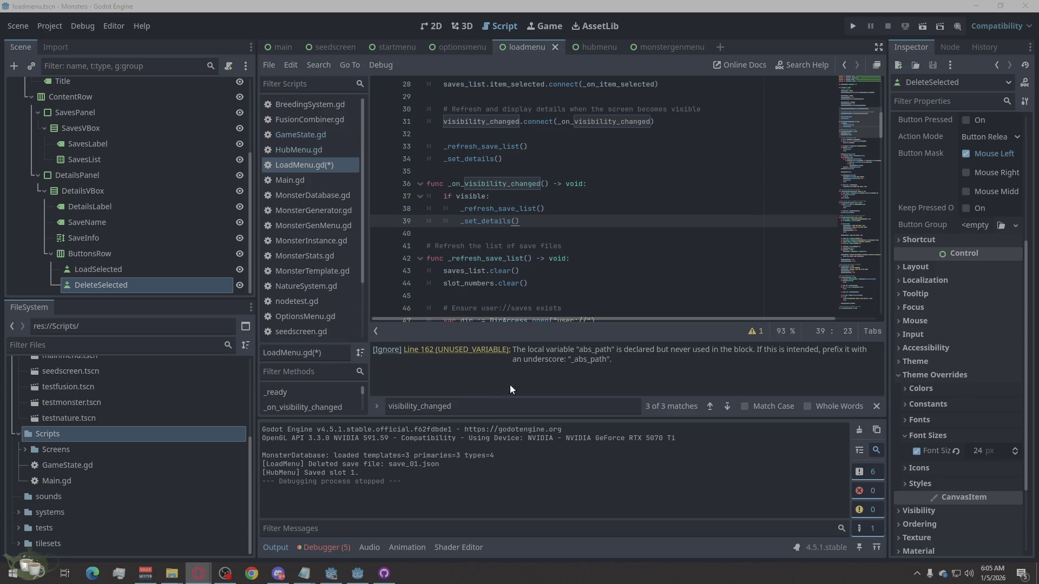
{"action": "left_click", "coordinate": [520, 403]}
Replace line 31 with the visibility_changed.connect line, indent it inside _ready, and save
{"action": "key", "text": "Return"}
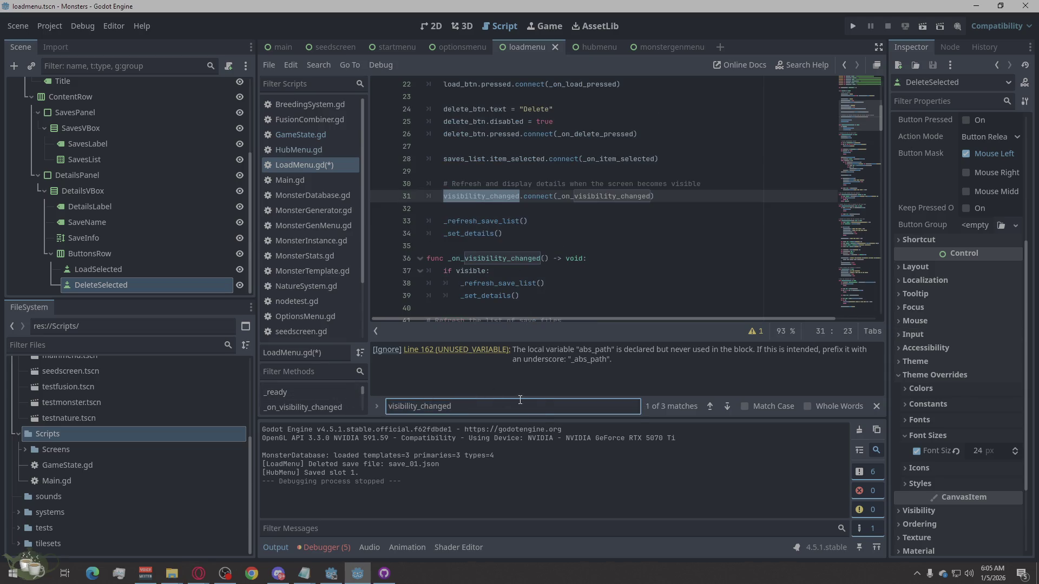
{"action": "left_click", "coordinate": [199, 572]}
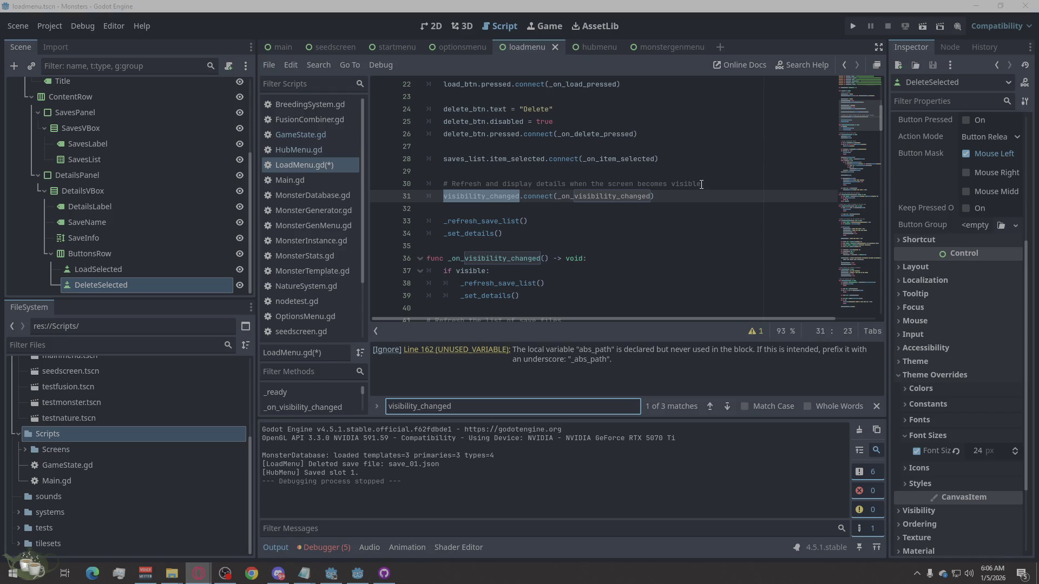
{"action": "left_click_drag", "start_coordinate": [665, 196], "coordinate": [412, 197]}
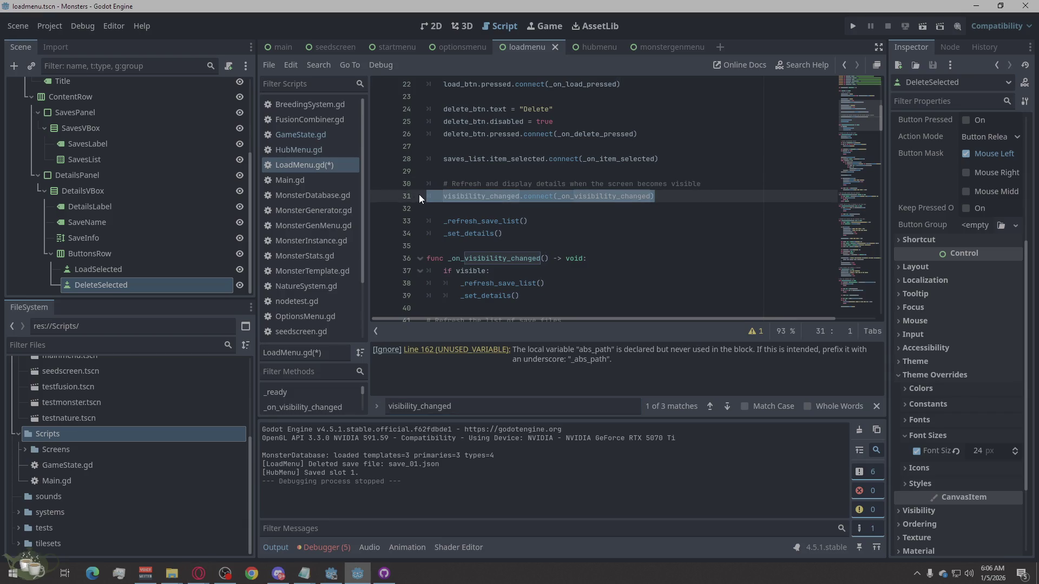
{"action": "key", "text": "ctrl+v"}
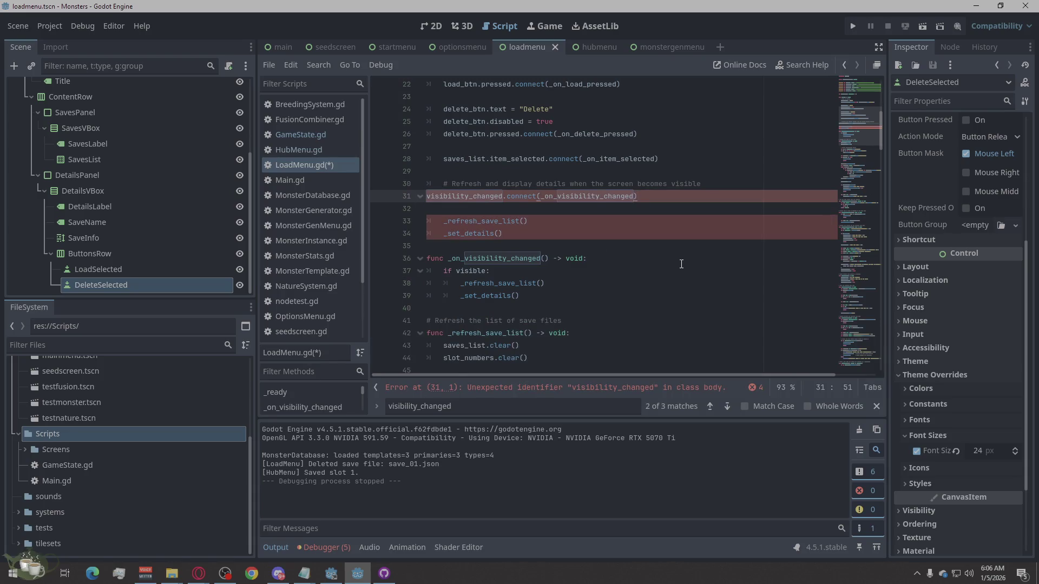
{"action": "left_click", "coordinate": [427, 196]}
{"action": "key", "text": "Tab"}
{"action": "left_click", "coordinate": [589, 258]}
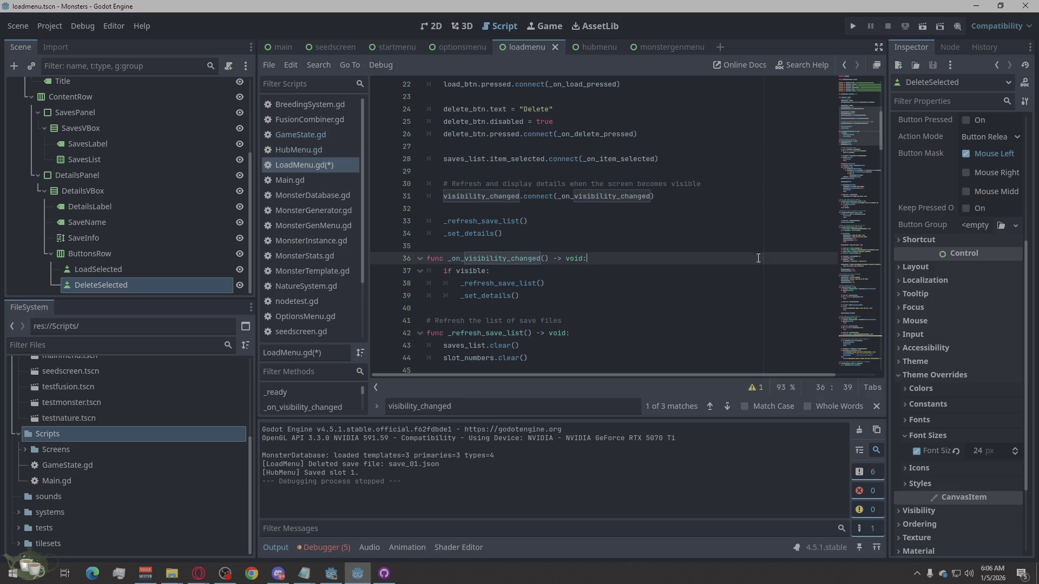
{"action": "key", "text": "ctrl+s"}
{"action": "key", "text": "alt+Tab"}
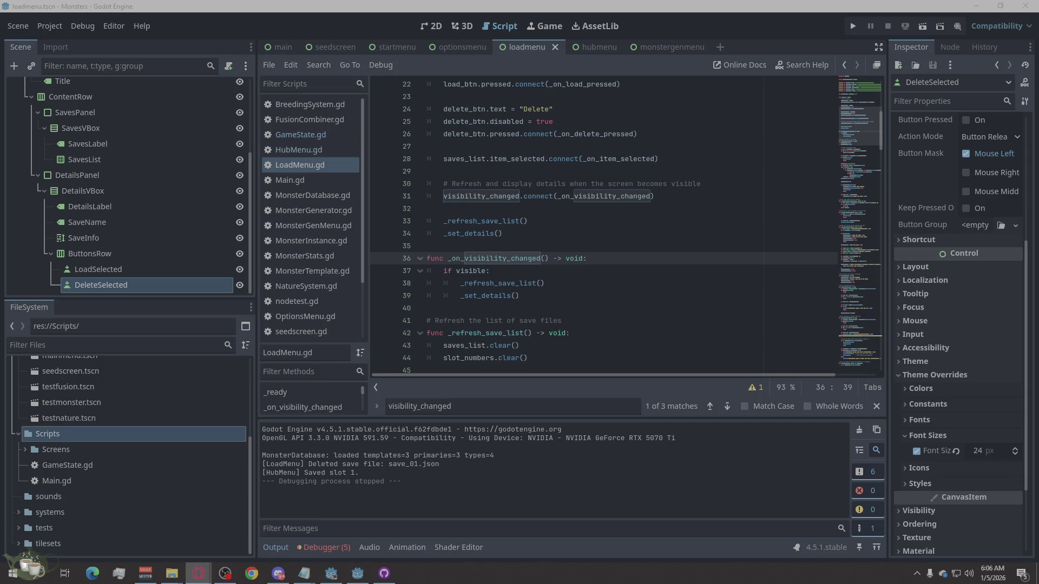
Find the unused abs_path line 162 and delete it
{"action": "double_click", "coordinate": [413, 402]}
{"action": "type", "text": "var abs_path: String = ProjectSettings.globalize_path(rel_path)"}
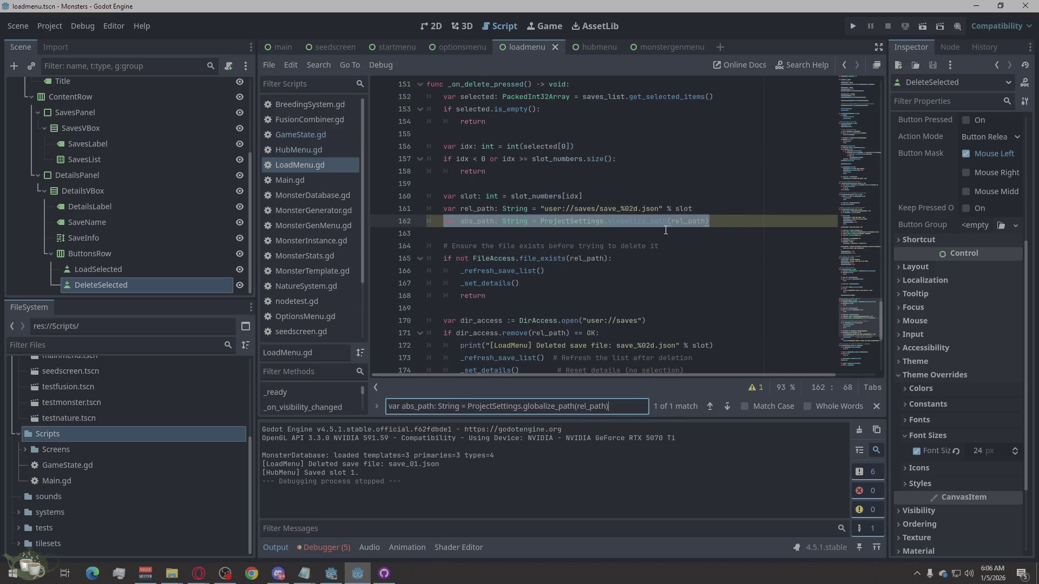
{"action": "right_click", "coordinate": [666, 227]}
{"action": "left_click", "coordinate": [687, 295]}
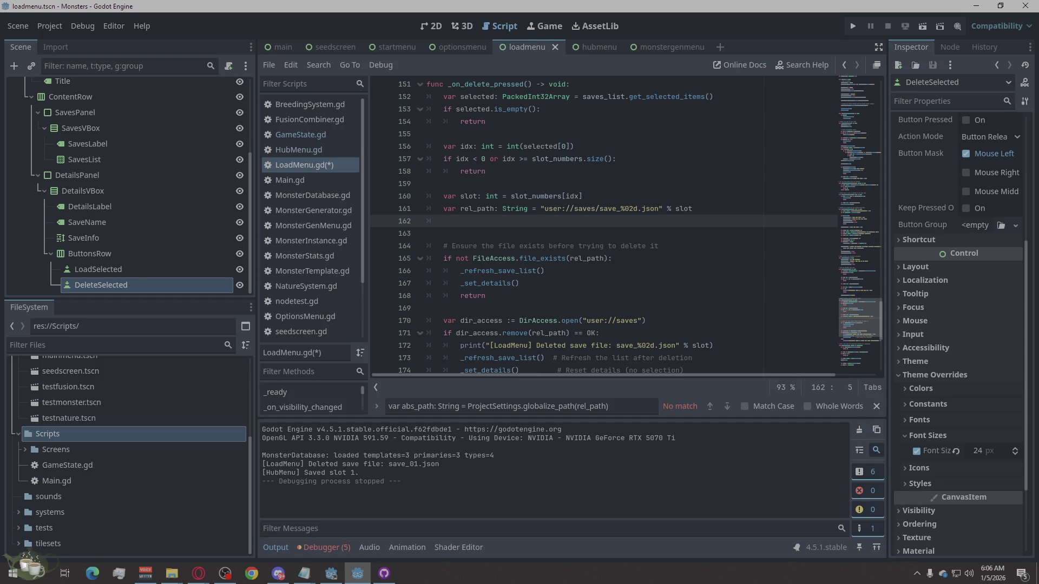
{"action": "left_click", "coordinate": [198, 573]}
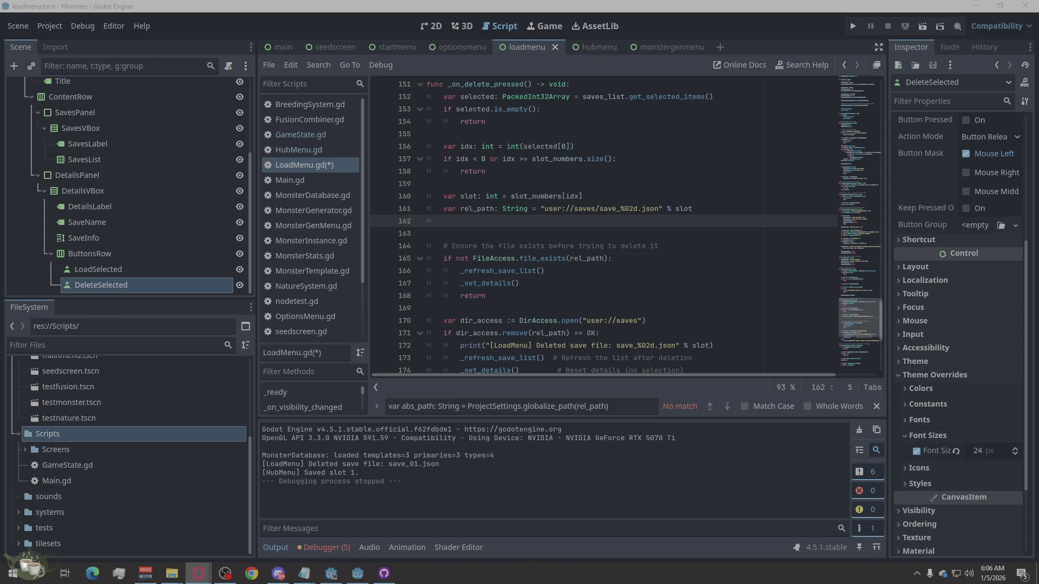
Search the script for user://saves, landing on the match at line 170
{"action": "left_click", "coordinate": [640, 407]}
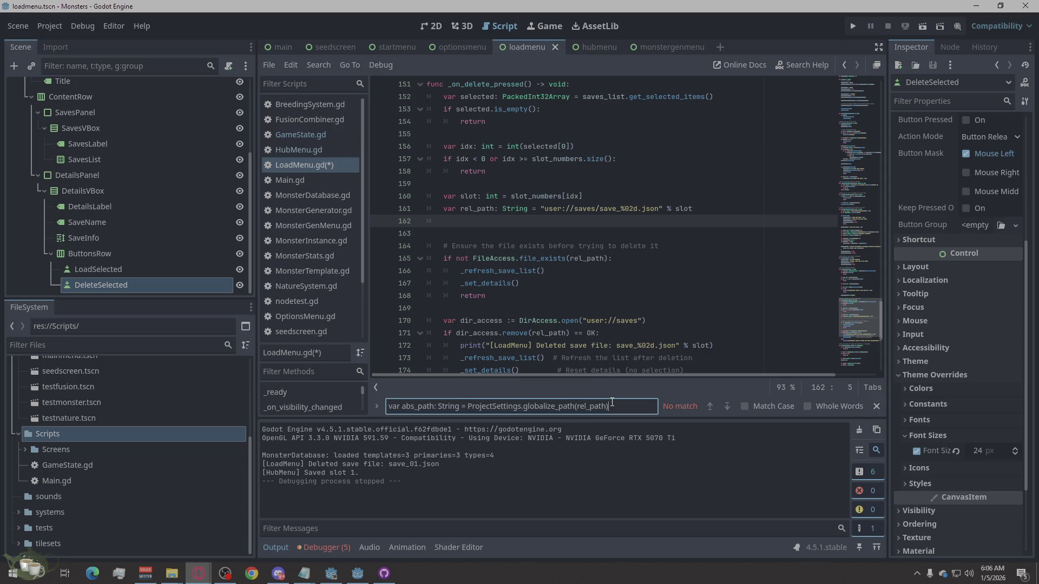
{"action": "key", "text": "ctrl+a"}
{"action": "type", "text": "user://saves"}
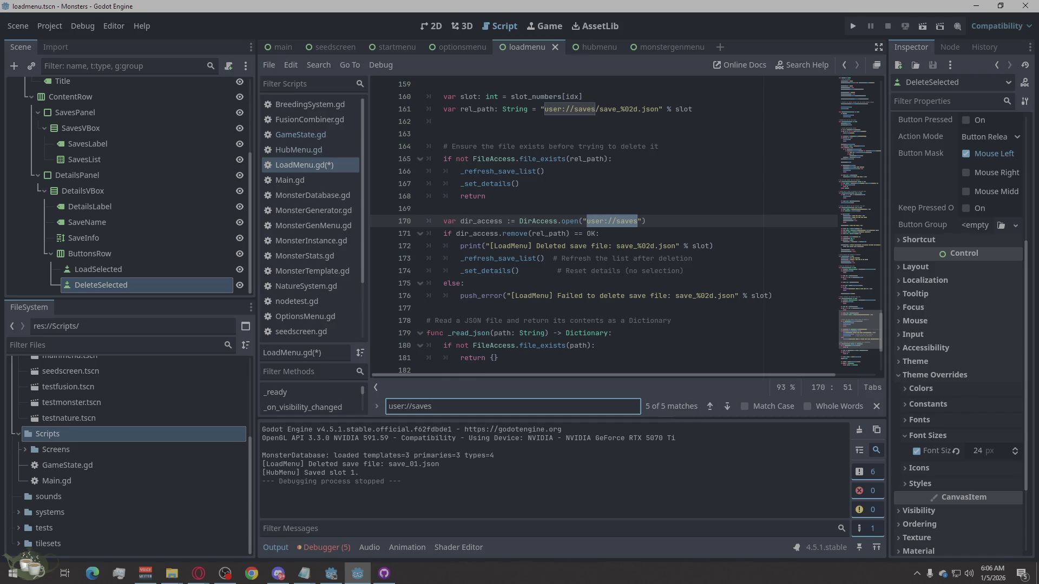
Step back through the user://saves matches to the first one at line 46
{"action": "left_click", "coordinate": [708, 409]}
{"action": "left_click", "coordinate": [708, 409]}
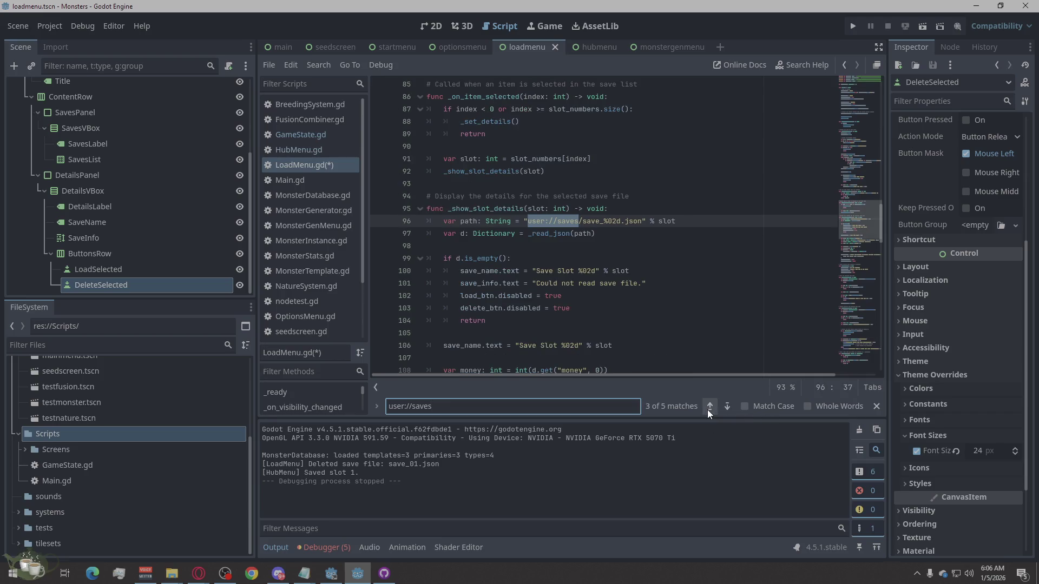
{"action": "left_click", "coordinate": [708, 410]}
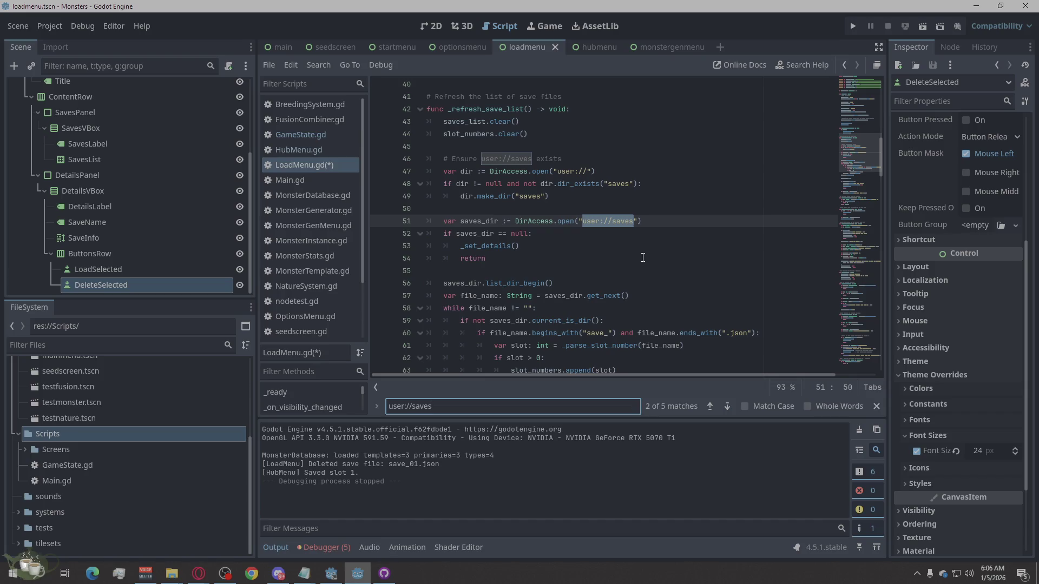
{"action": "left_click", "coordinate": [710, 407]}
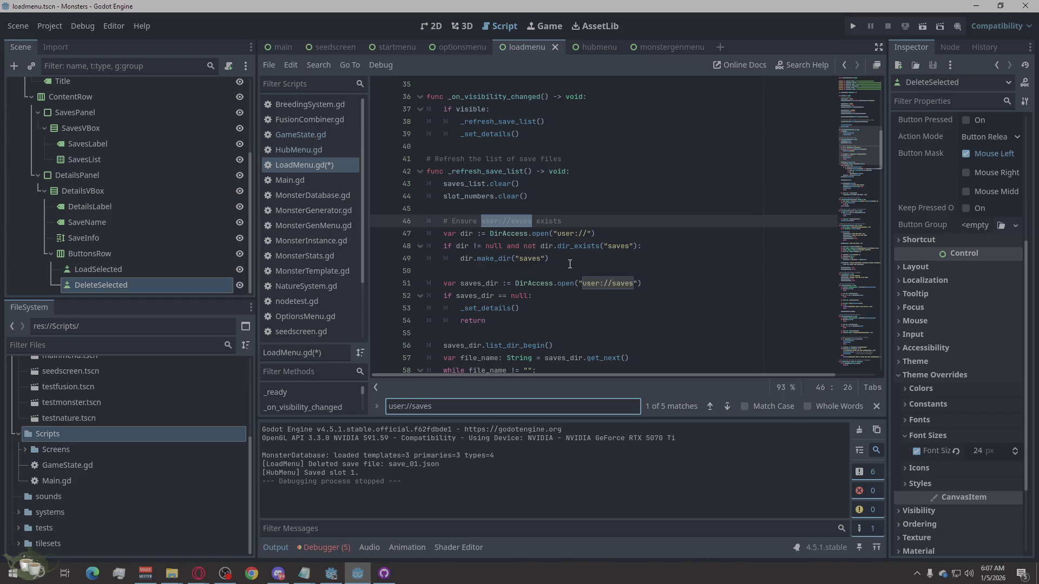
Search the script for 'var rel_name', which finds no match
{"action": "key", "text": "alt+Tab"}
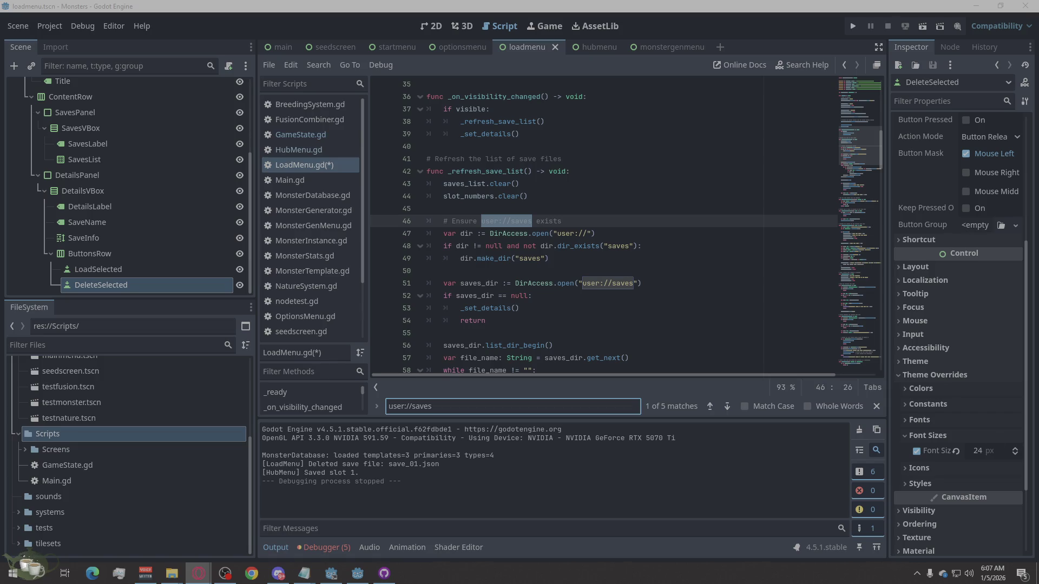
{"action": "left_click", "coordinate": [600, 405]}
{"action": "type", "text": "var rel_name"}
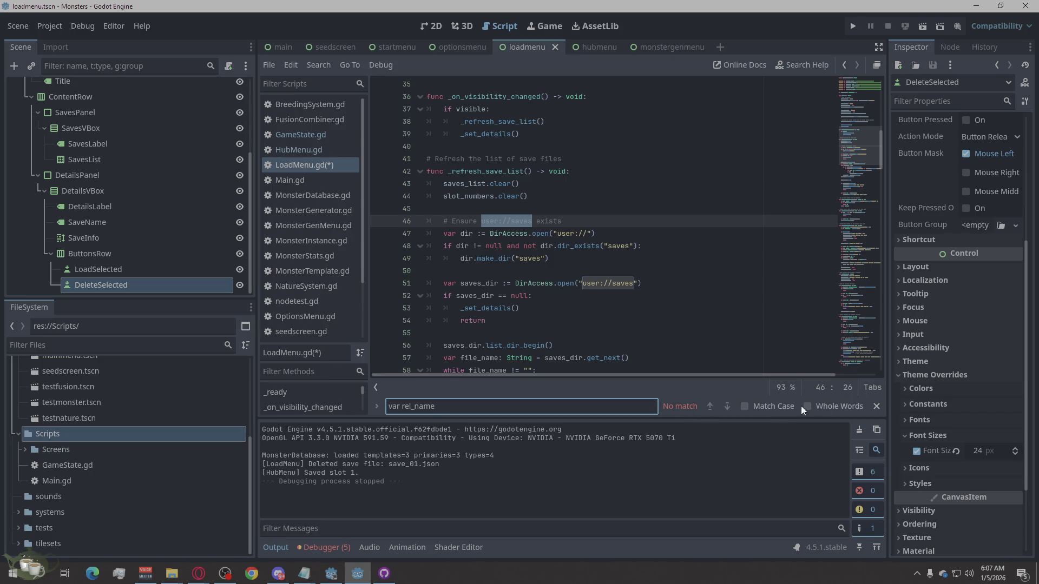
{"action": "key", "text": "alt+Tab"}
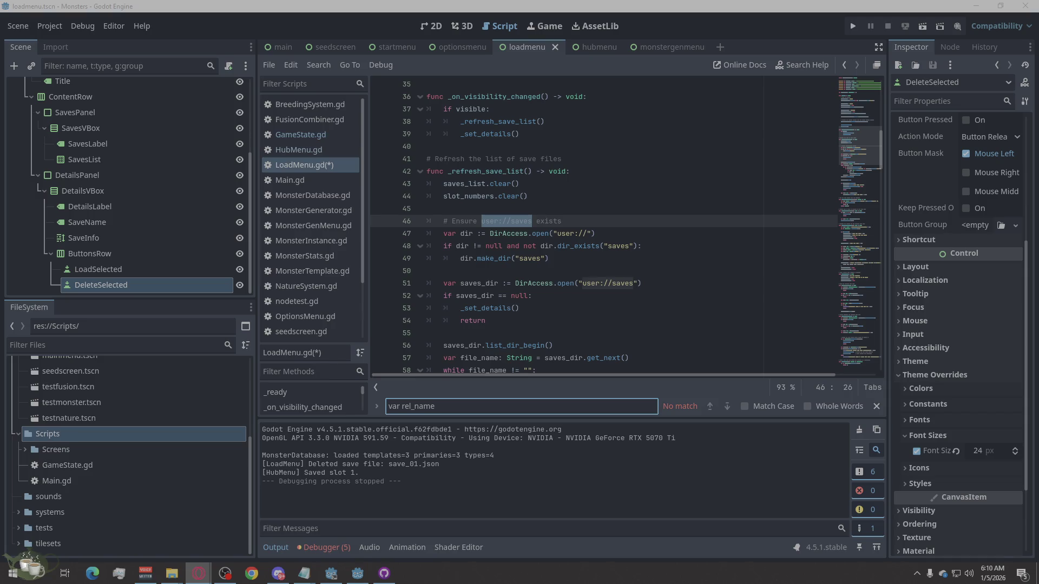
Overwrite LoadMenu.gd with the new 197-line code, save it, and run the game
{"action": "right_click", "coordinate": [621, 299]}
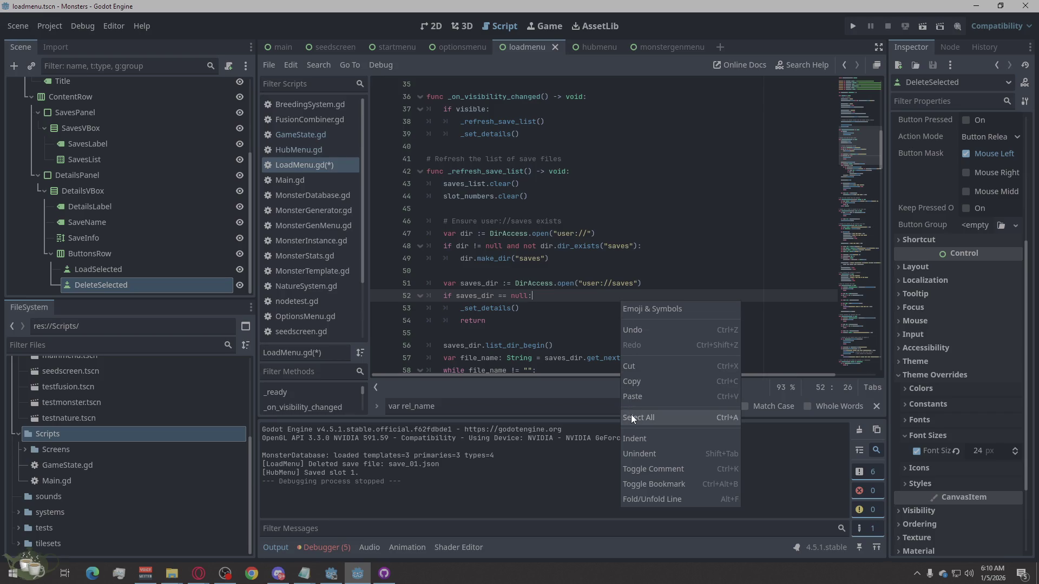
{"action": "left_click", "coordinate": [631, 417]}
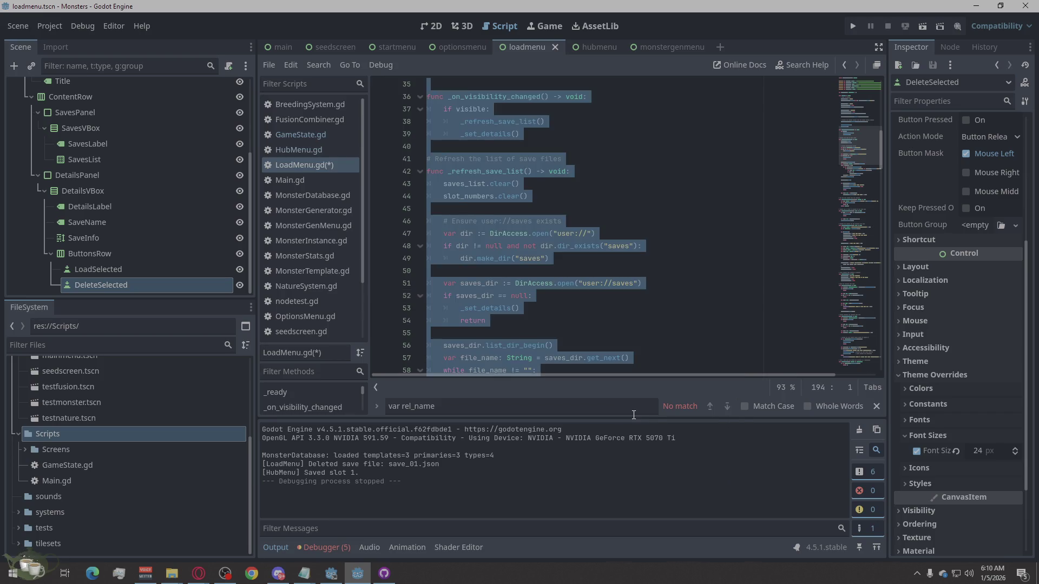
{"action": "key", "text": "ctrl+v"}
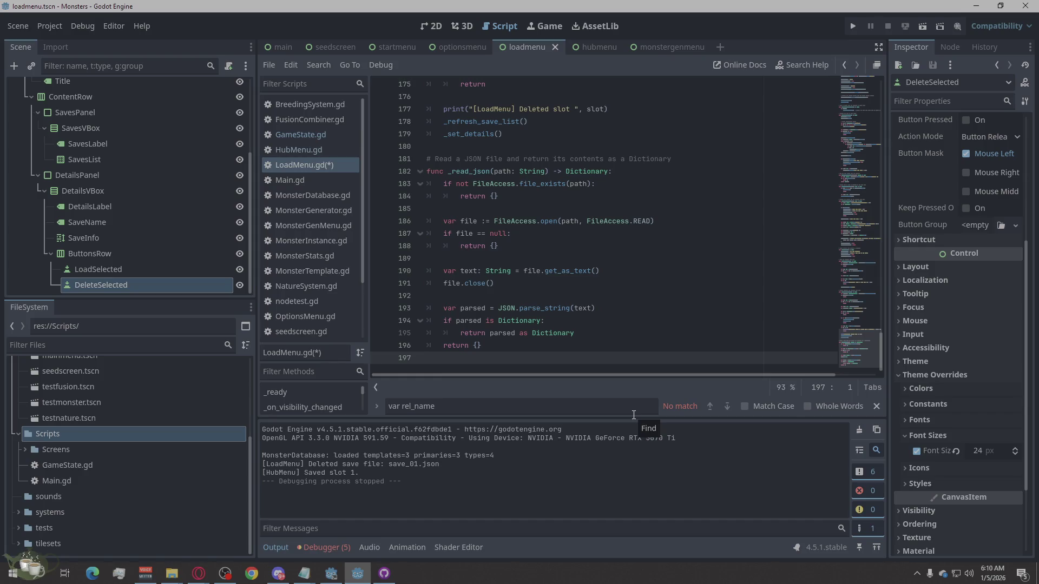
{"action": "key", "text": "ctrl+s"}
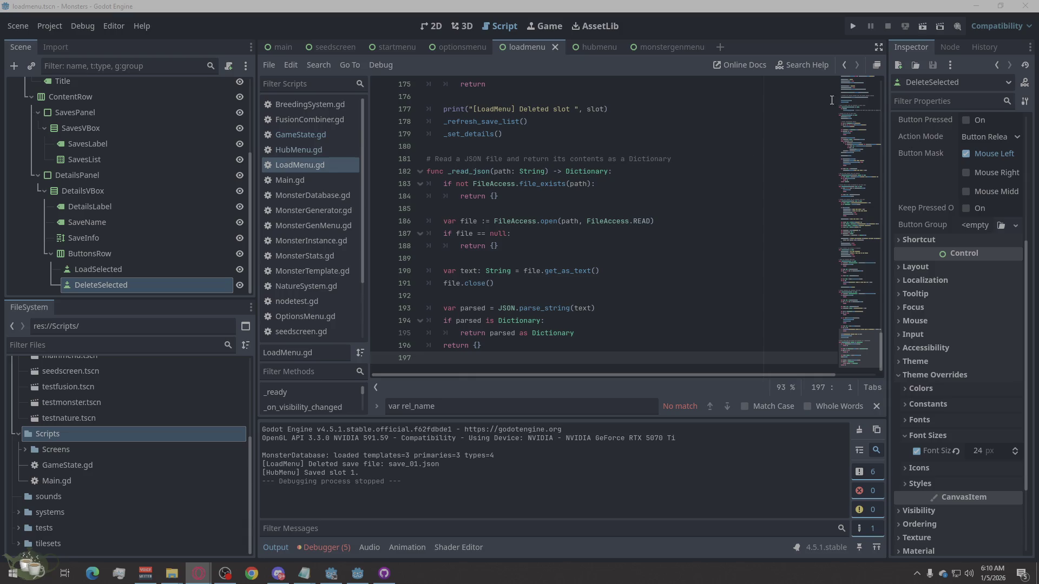
{"action": "left_click", "coordinate": [854, 27]}
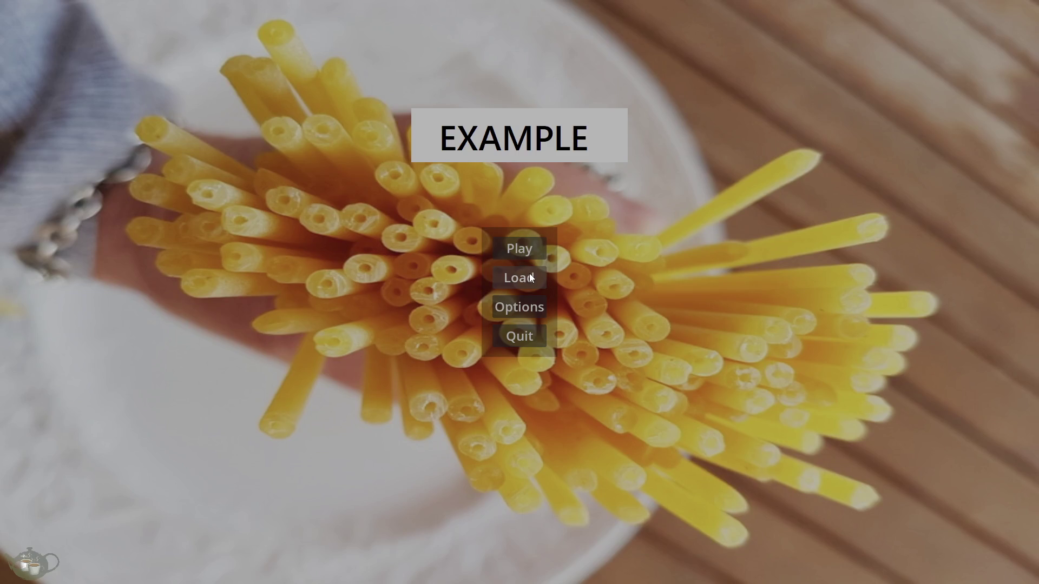
Delete Save Slot 01 from the Load Game screen and return to the title menu
{"action": "left_click", "coordinate": [527, 274]}
{"action": "left_click", "coordinate": [209, 99]}
{"action": "left_click", "coordinate": [278, 91]}
{"action": "left_click", "coordinate": [488, 106]}
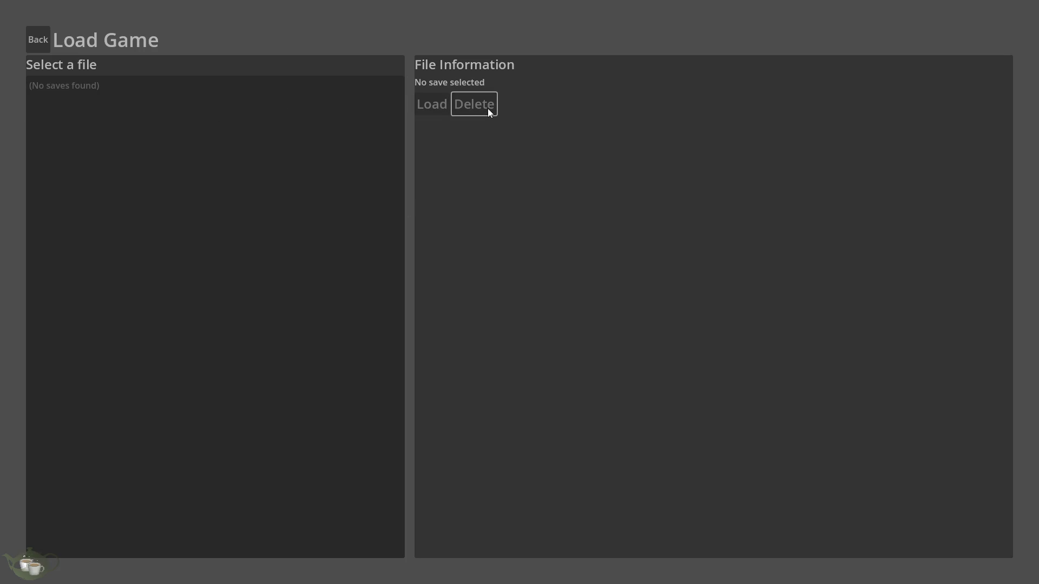
{"action": "left_click", "coordinate": [39, 39]}
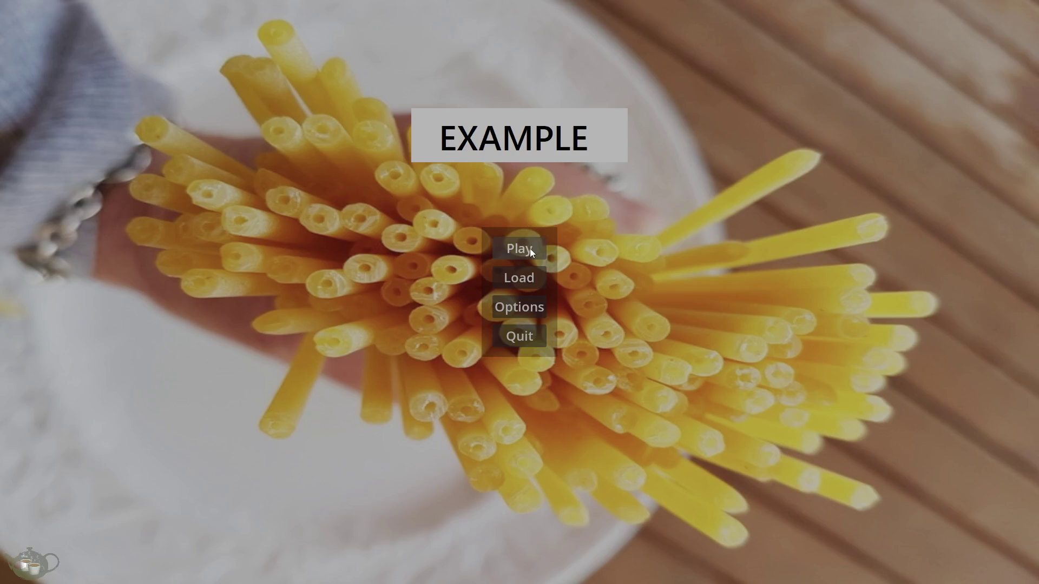
Play and save the game, then delete the new Save Slot 01 from Load Game
{"action": "left_click", "coordinate": [530, 248]}
{"action": "left_click", "coordinate": [956, 153]}
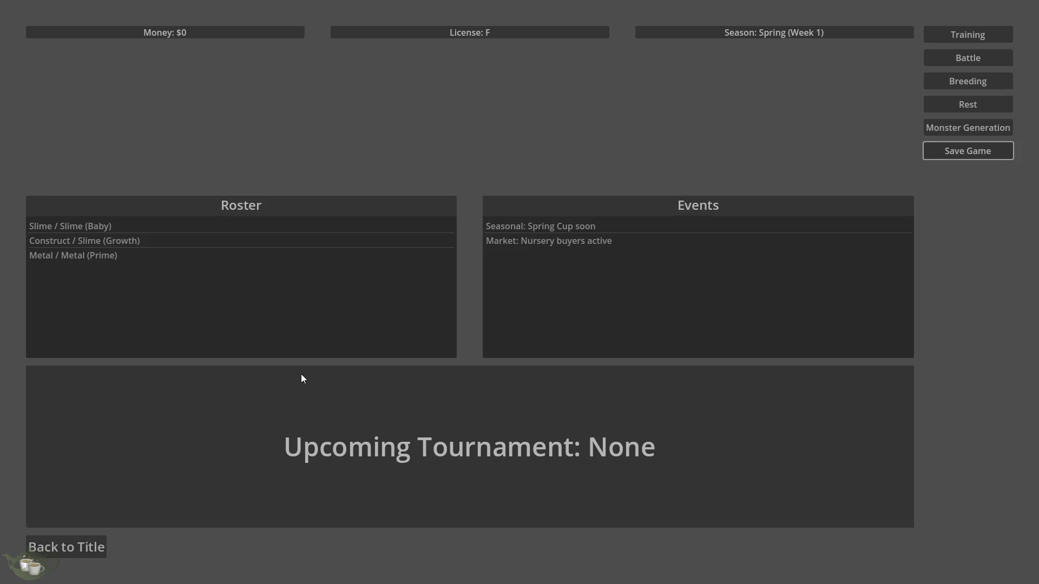
{"action": "left_click", "coordinate": [72, 538]}
{"action": "left_click", "coordinate": [515, 274]}
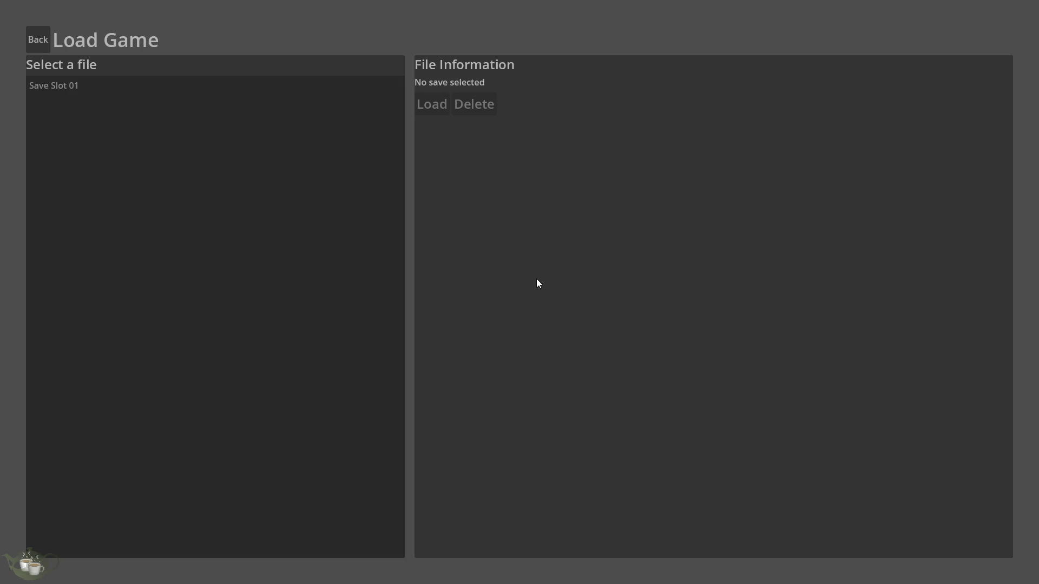
{"action": "left_click", "coordinate": [132, 85]}
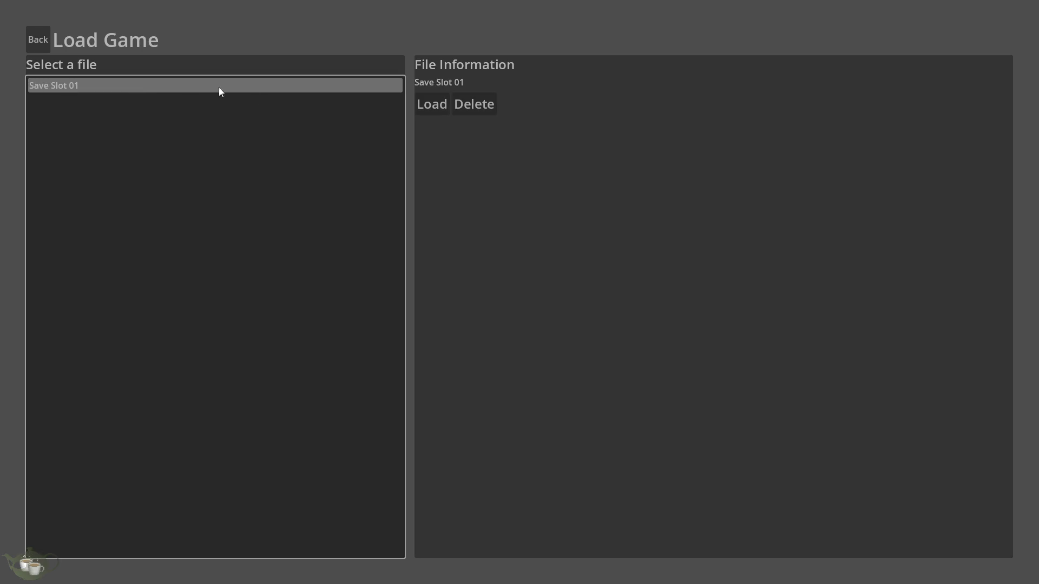
{"action": "left_click", "coordinate": [458, 104]}
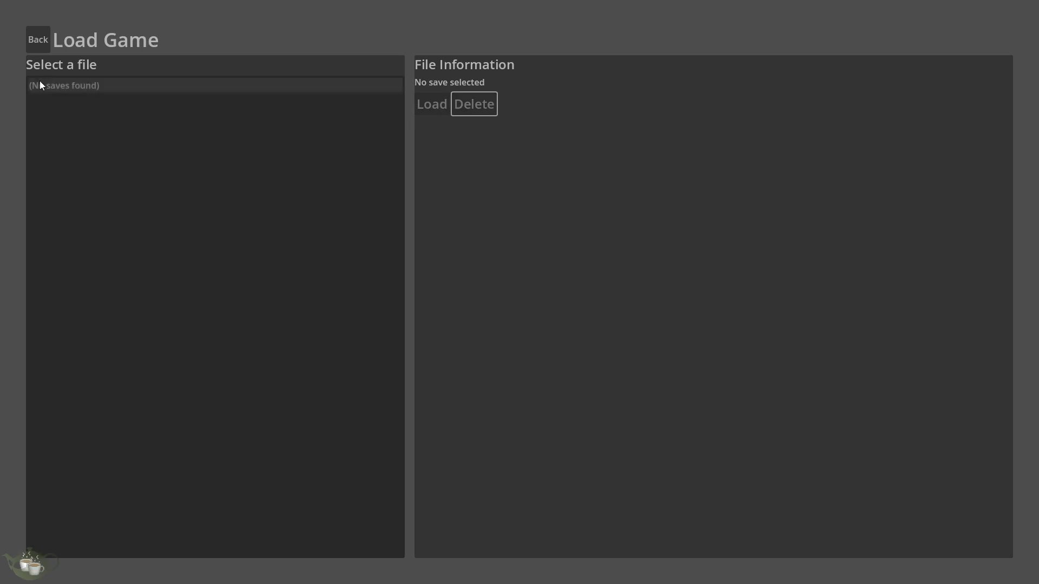
{"action": "left_click", "coordinate": [52, 38]}
Reopen the Load Game screen twice to confirm the list is empty
{"action": "left_click", "coordinate": [531, 282]}
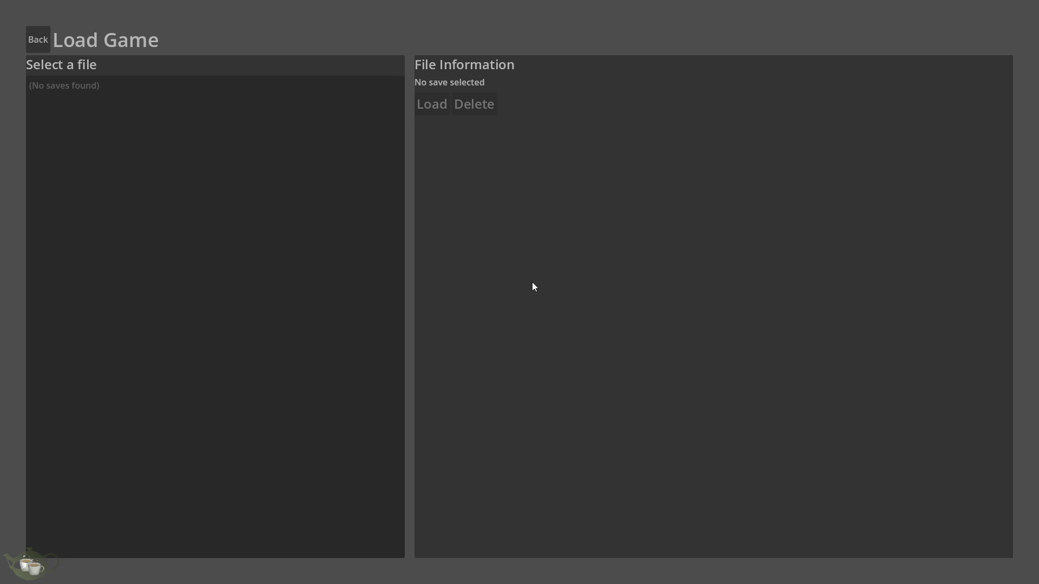
{"action": "left_click", "coordinate": [46, 33]}
{"action": "left_click", "coordinate": [532, 280]}
{"action": "left_click", "coordinate": [502, 277]}
{"action": "left_click", "coordinate": [22, 33]}
Play and save again, confirm Save Slot 01 is listed in Load Game, then quit
{"action": "left_click", "coordinate": [511, 249]}
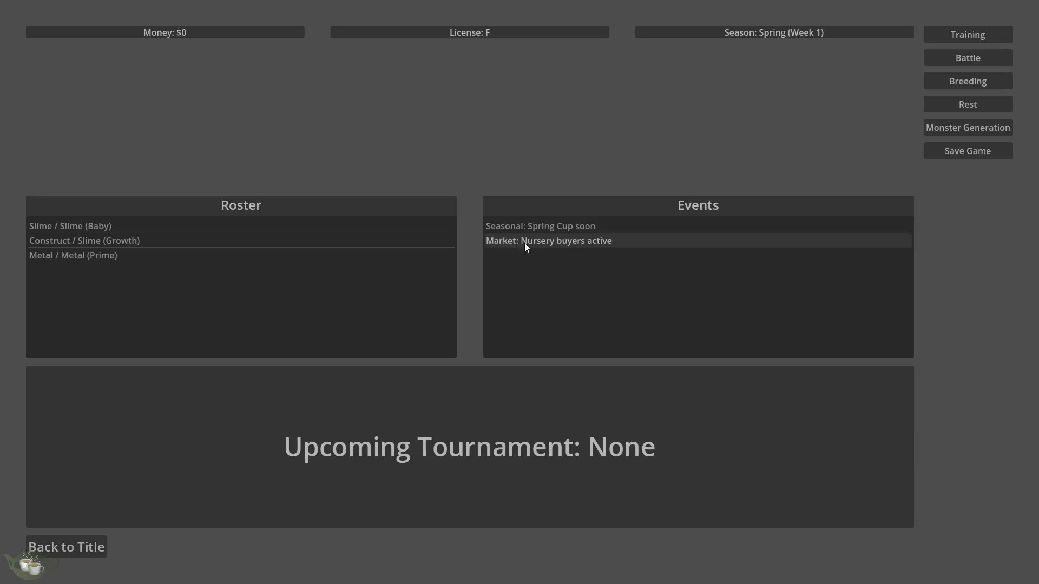
{"action": "left_click", "coordinate": [979, 144]}
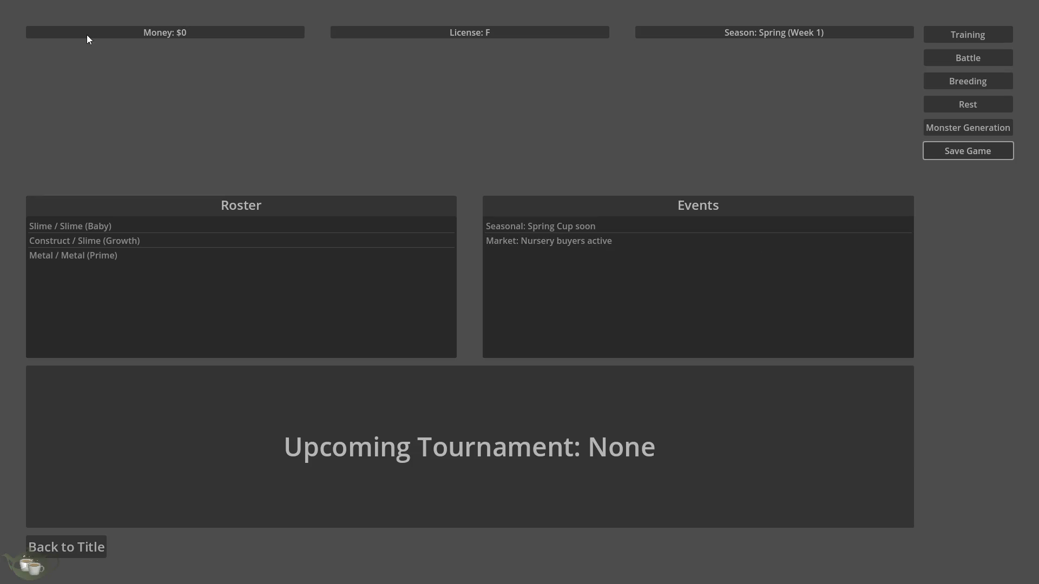
{"action": "left_click", "coordinate": [98, 539]}
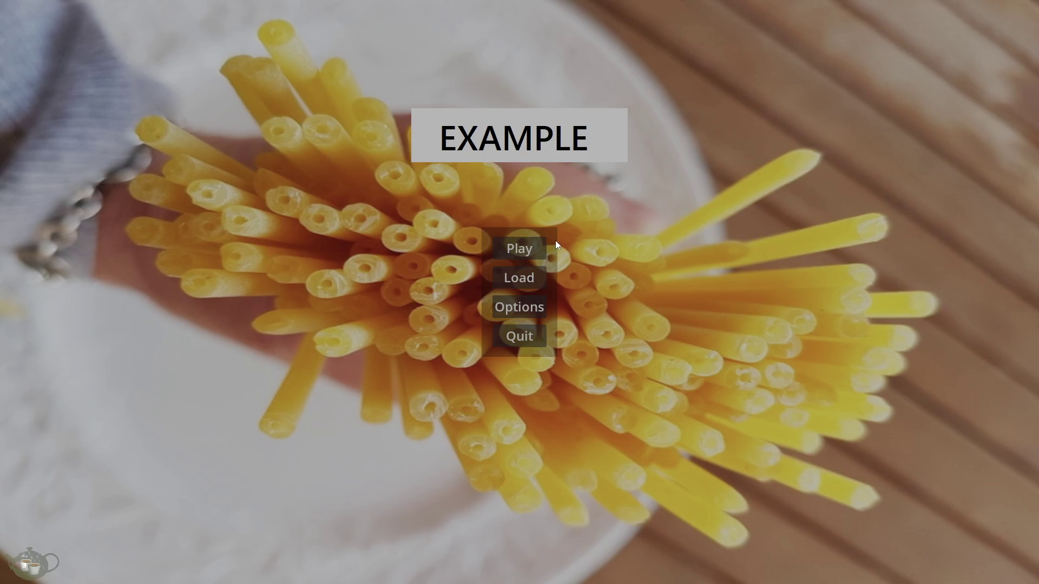
{"action": "left_click", "coordinate": [518, 277]}
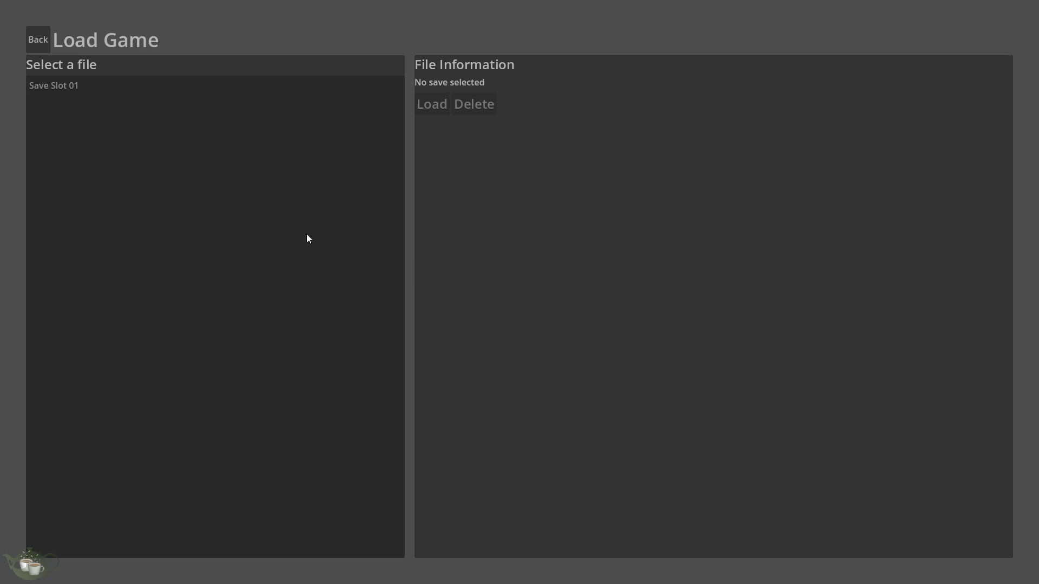
{"action": "left_click", "coordinate": [125, 84]}
{"action": "left_click", "coordinate": [38, 42]}
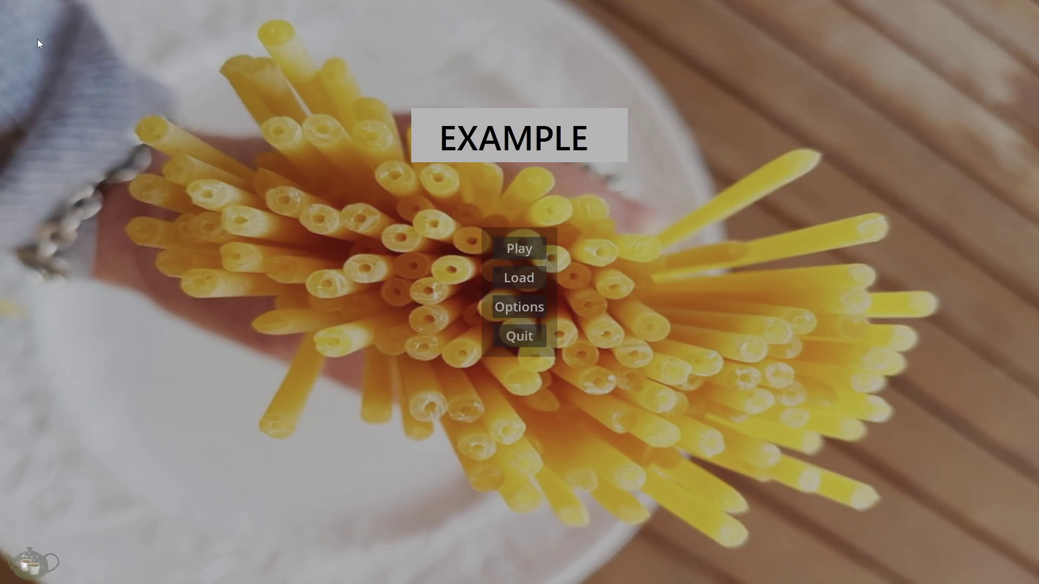
{"action": "left_click", "coordinate": [518, 337]}
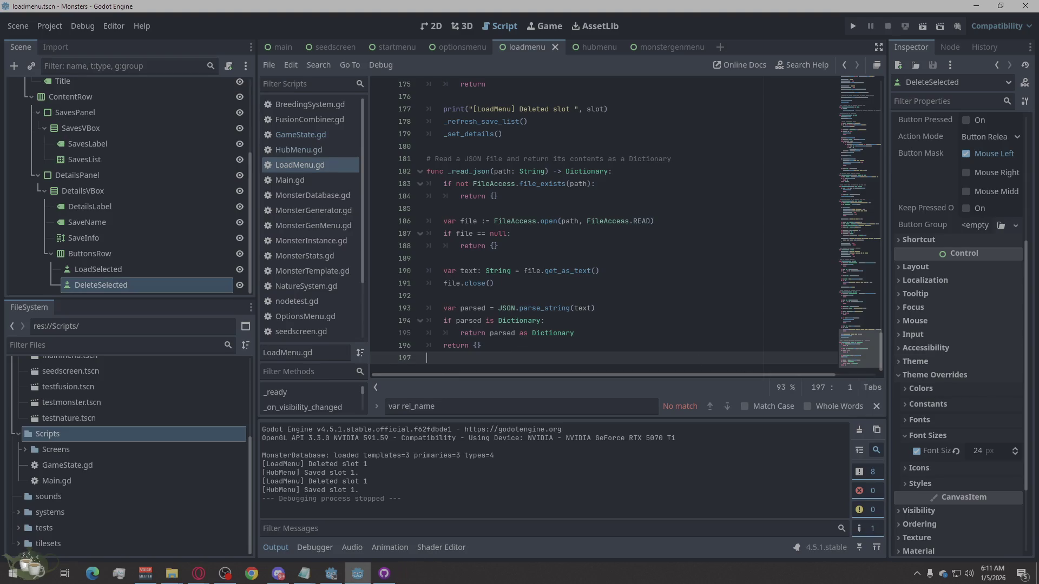
{"action": "key", "text": "alt+Tab"}
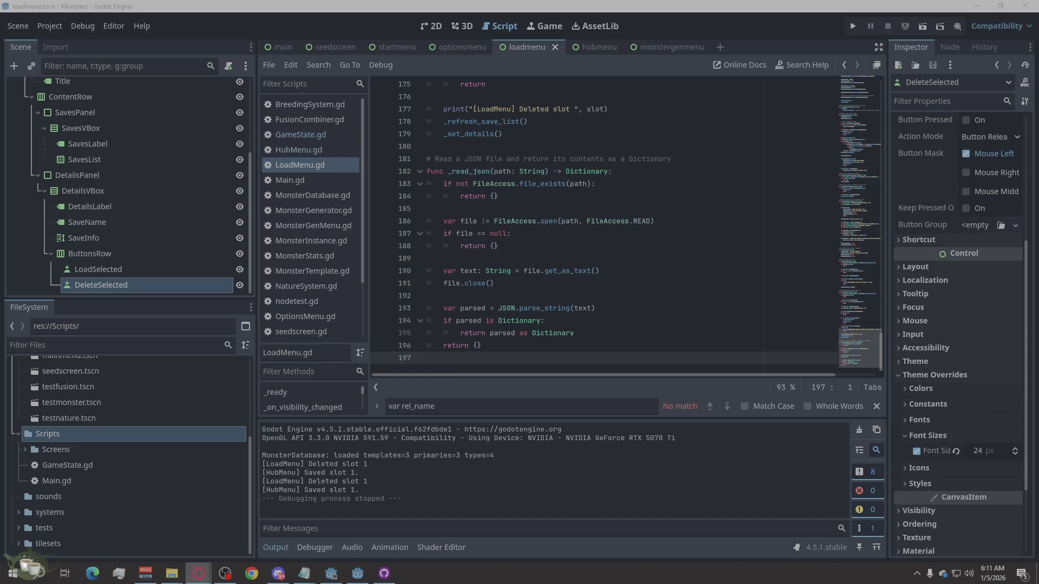
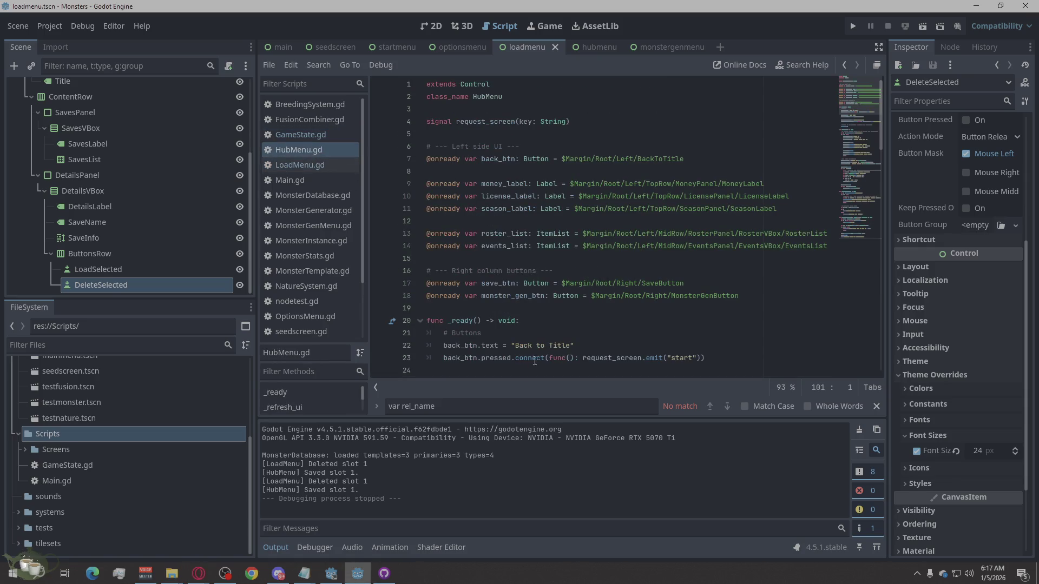
Find _on_save_pressed in HubMenu.gd and jump to its definition at line 72
{"action": "triple_click", "coordinate": [511, 406]}
{"action": "type", "text": "_on_save_pressed"}
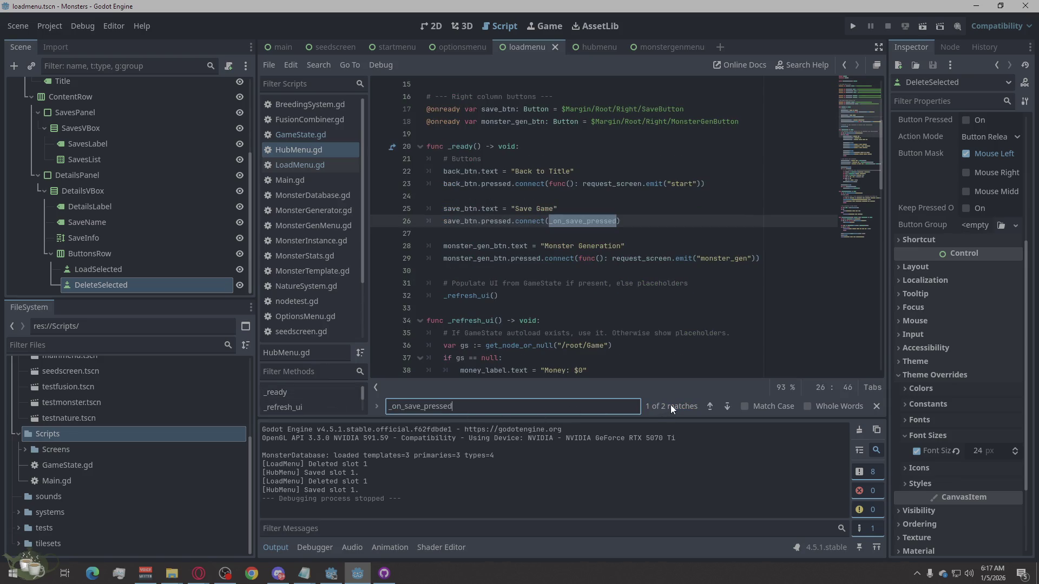
{"action": "left_click", "coordinate": [722, 408]}
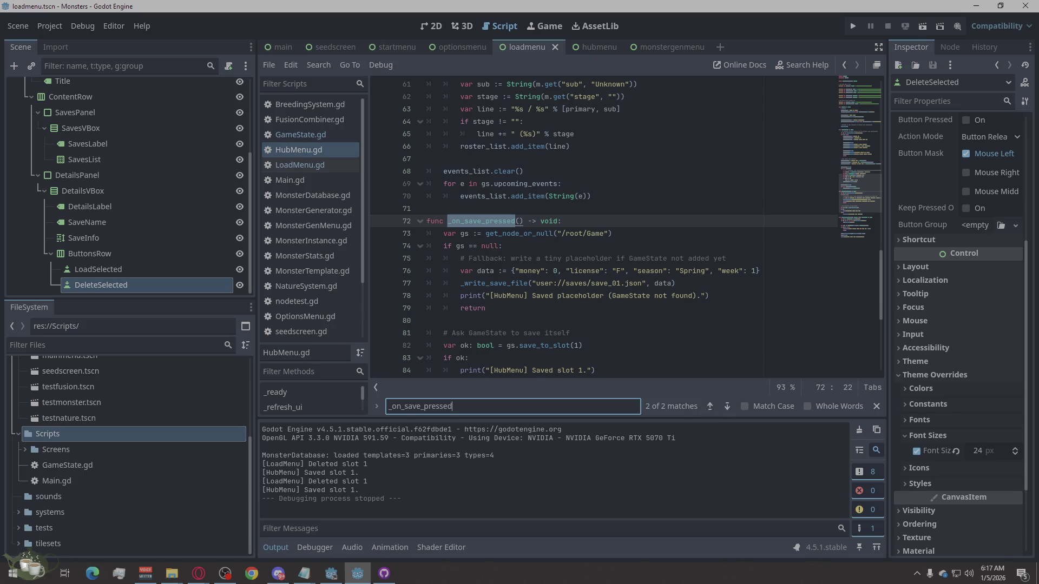
{"action": "key", "text": "alt+Tab"}
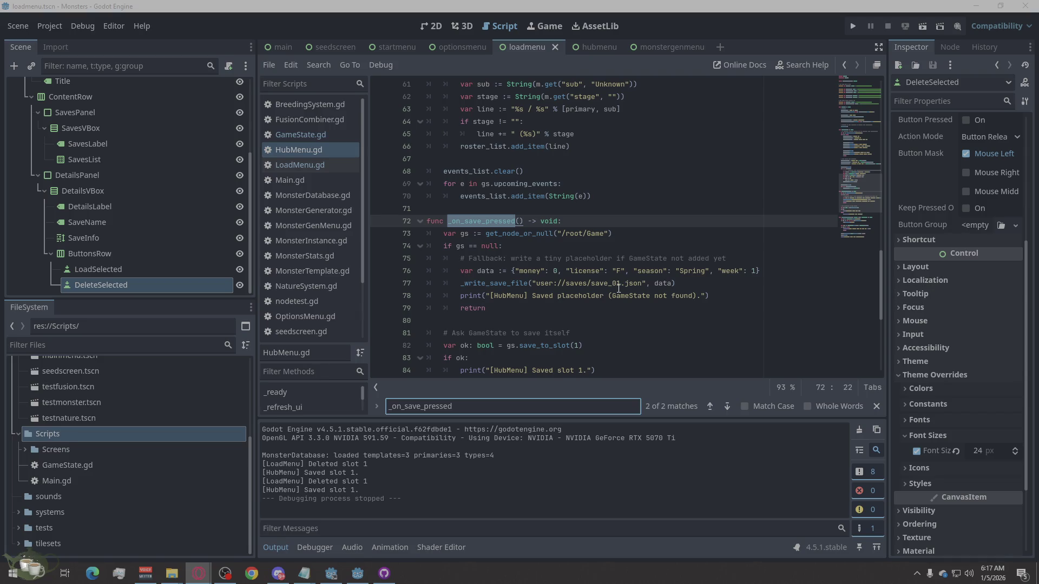
{"action": "left_click_drag", "start_coordinate": [541, 315], "coordinate": [395, 226]}
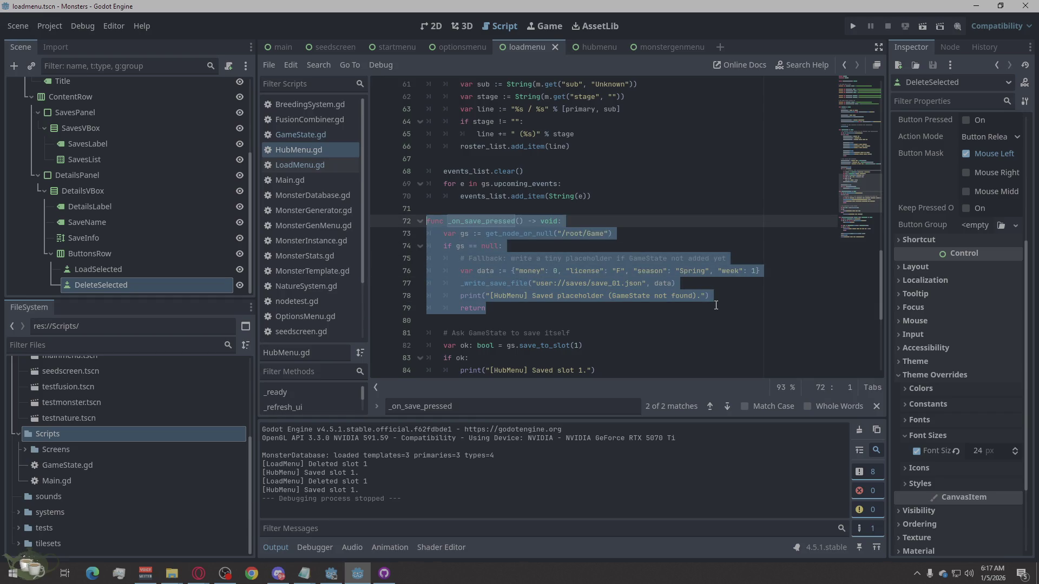
Replace lines 72–86 with new code calling Game.find_best_save_slot, then save HubMenu.gd
{"action": "scroll", "coordinate": [716, 305], "scroll_direction": "down", "scroll_amount": 3}
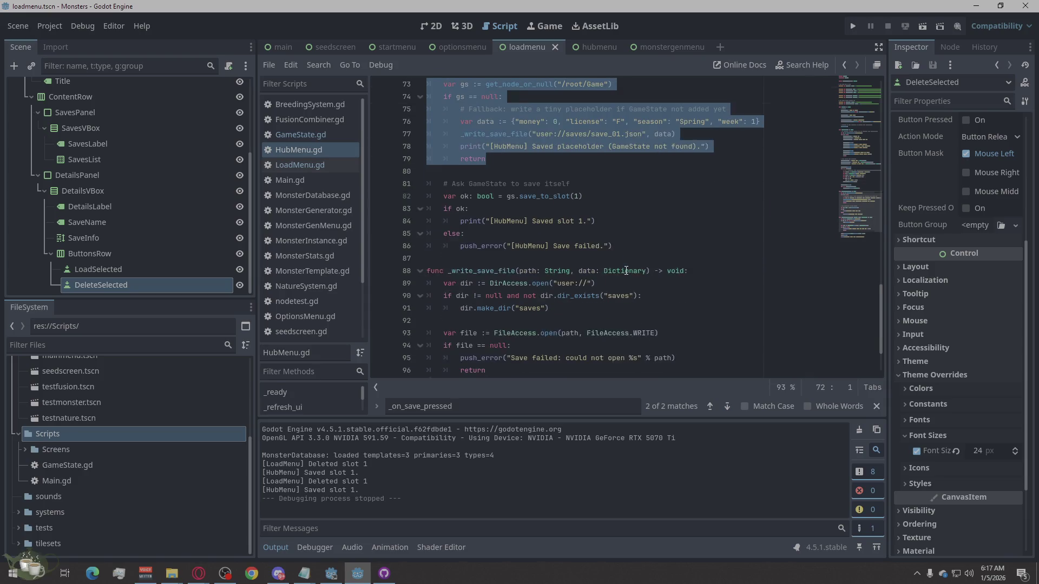
{"action": "mouse_move", "coordinate": [622, 281]}
{"action": "left_mouse_down"}
{"action": "mouse_move", "coordinate": [427, 216]}
{"action": "mouse_move", "coordinate": [399, 161]}
{"action": "mouse_move", "coordinate": [401, 108]}
{"action": "left_mouse_up"}
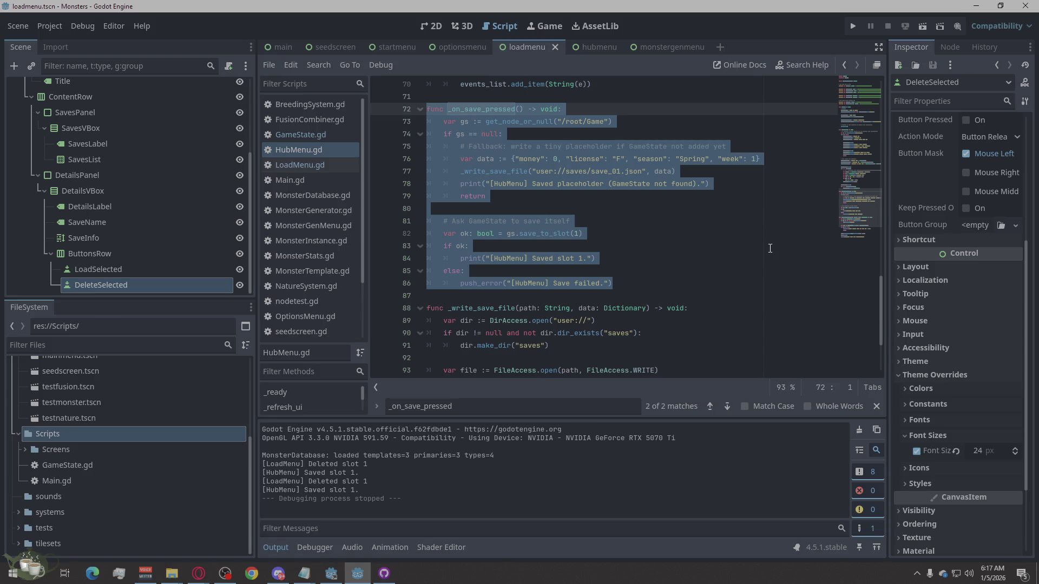
{"action": "type", "text": "func _on_save_pressed() -> void: \tvar slot: int = Game.find_best_save_slot() \tvar ok: bool = Game.save_to_slot(slot) \tif ok: \t\tprint(\"[HubMenu] Saved to slot \", slot) \telse: \t\tpush_error(\"[HubMenu] Save failed\")"}
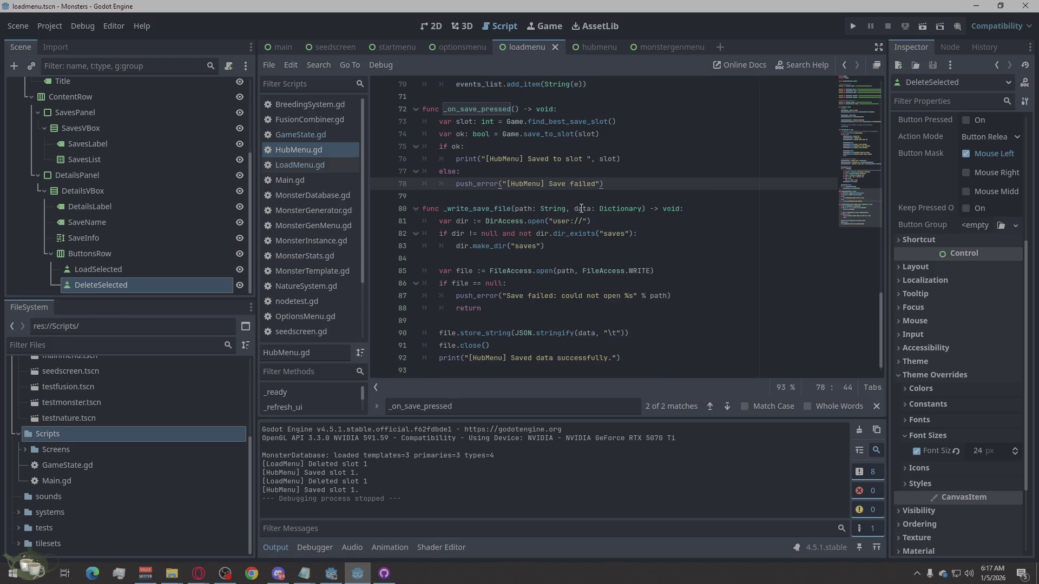
{"action": "key", "text": "ctrl+s"}
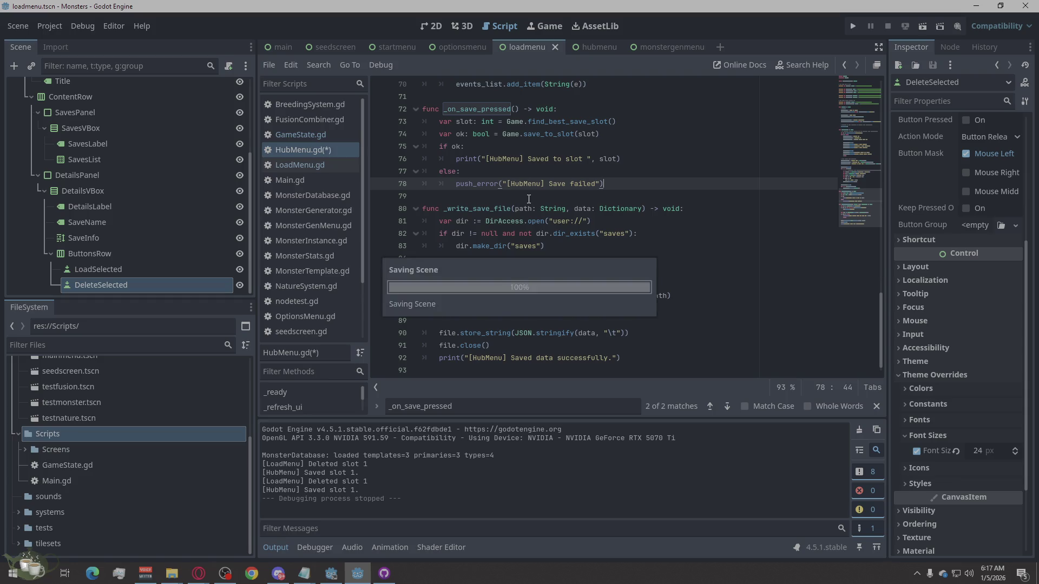
{"action": "scroll", "coordinate": [680, 249], "scroll_direction": "up", "scroll_amount": 2}
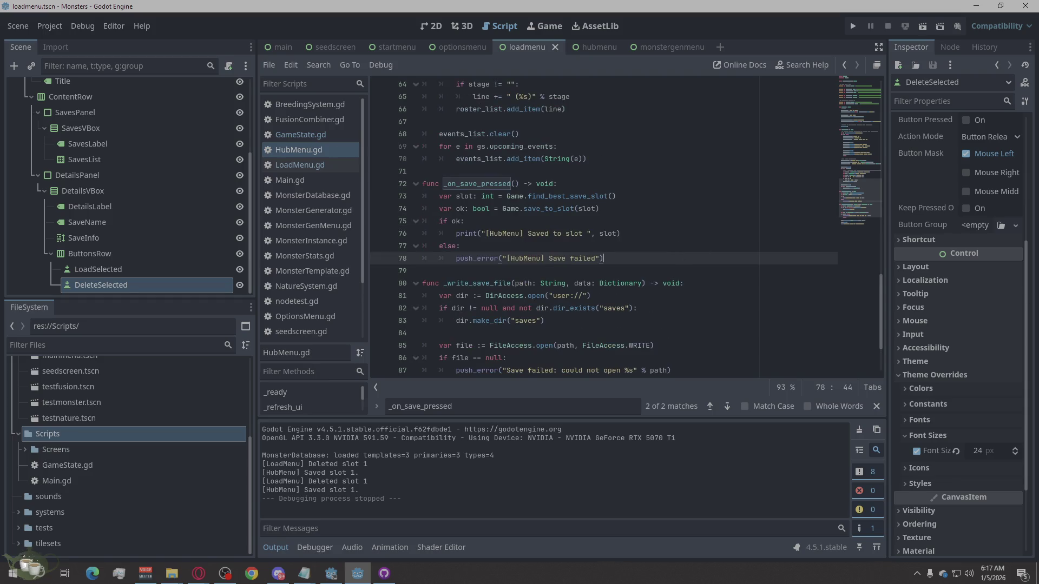
{"action": "key", "text": "alt+Tab"}
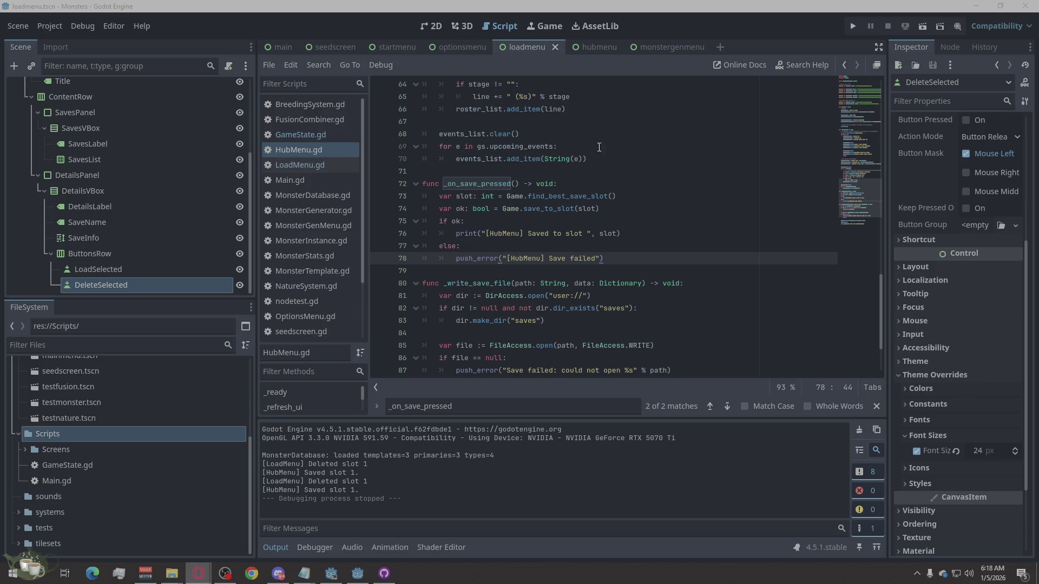
Open LoadMenu.gd from the Scripts list
{"action": "left_click", "coordinate": [301, 162]}
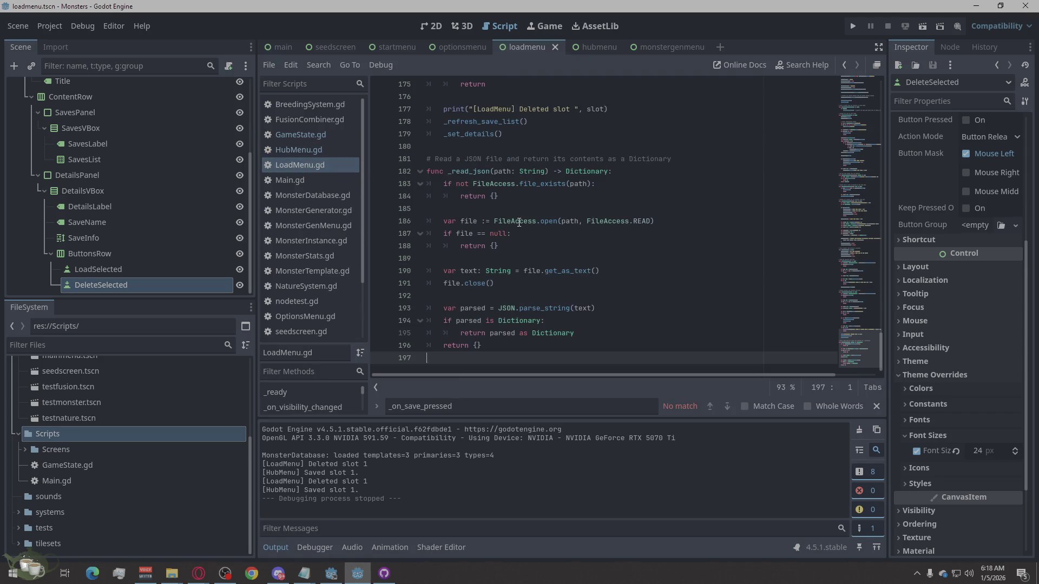
Find _refresh_save_list in LoadMenu.gd and reach its definition at line 42
{"action": "double_click", "coordinate": [454, 407]}
{"action": "type", "text": "_refresh_save_list"}
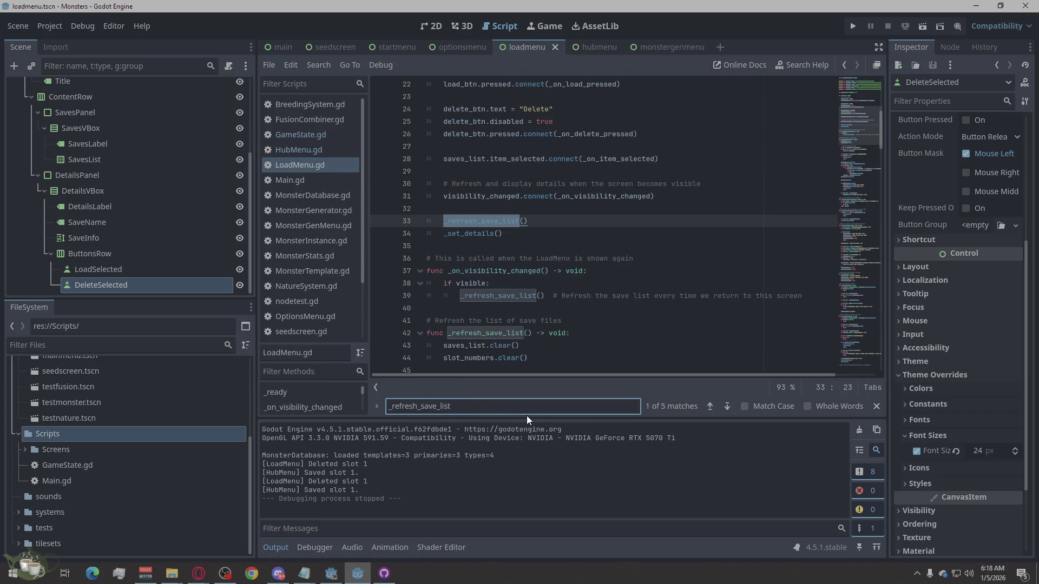
{"action": "left_click", "coordinate": [721, 410]}
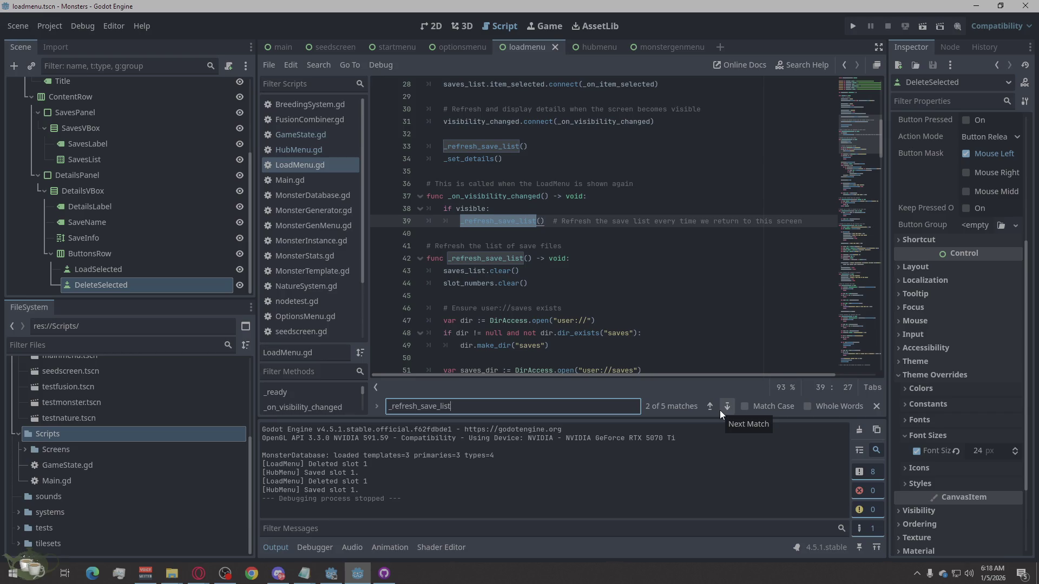
{"action": "left_click", "coordinate": [719, 410]}
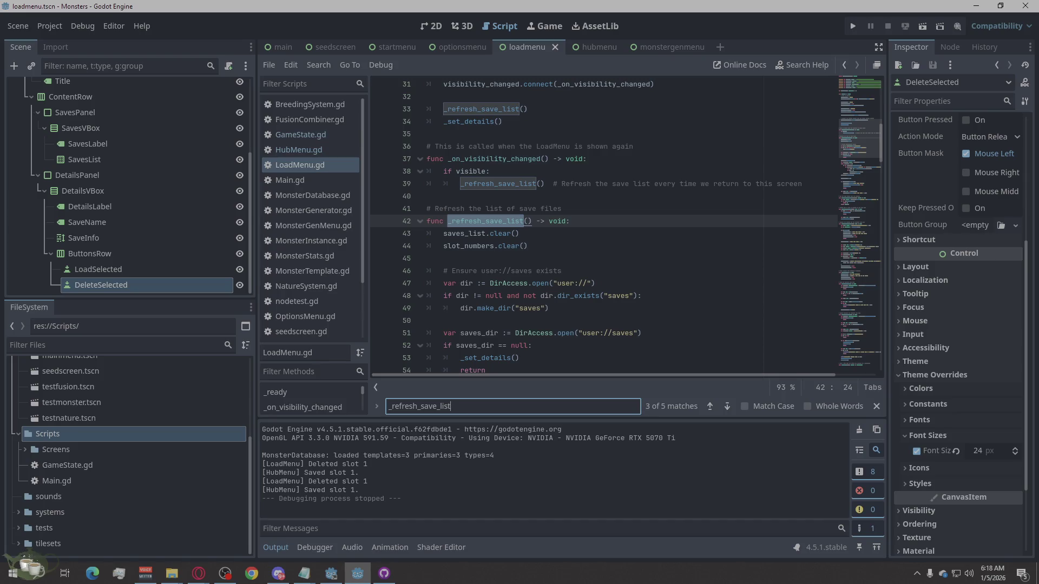
{"action": "key", "text": "alt+Tab"}
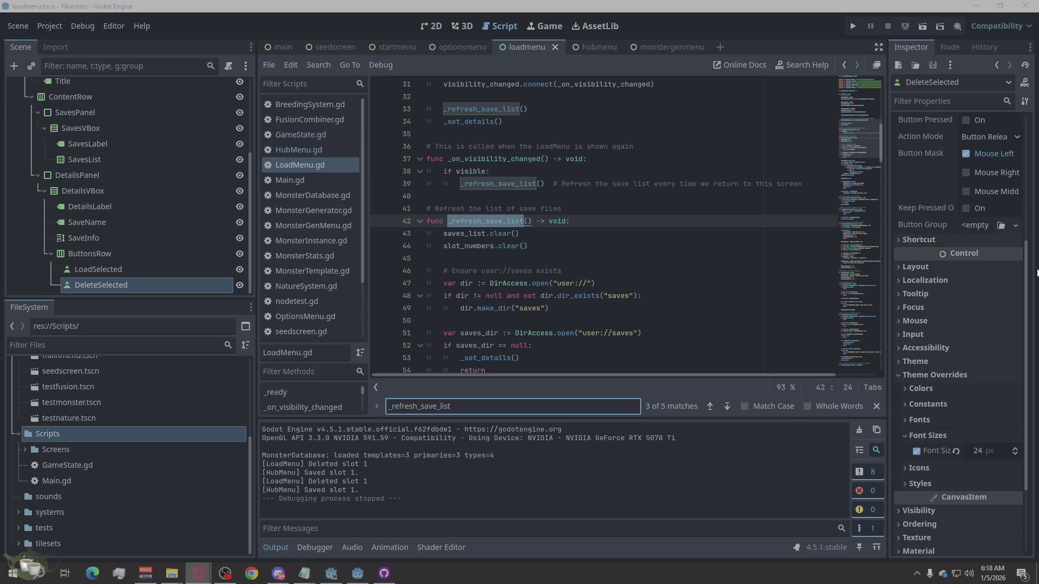
{"action": "scroll", "coordinate": [599, 260], "scroll_direction": "down", "scroll_amount": 4}
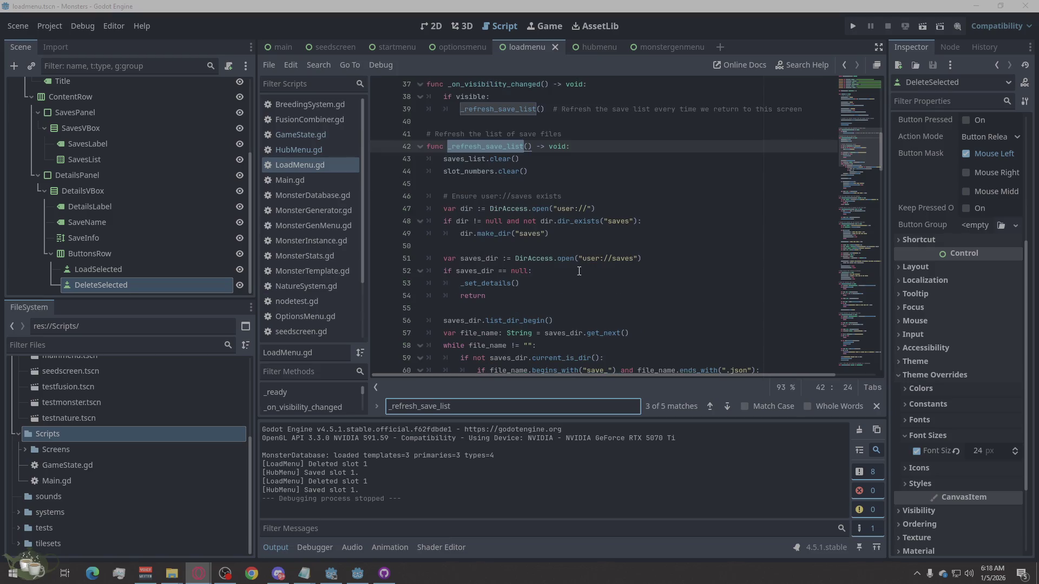